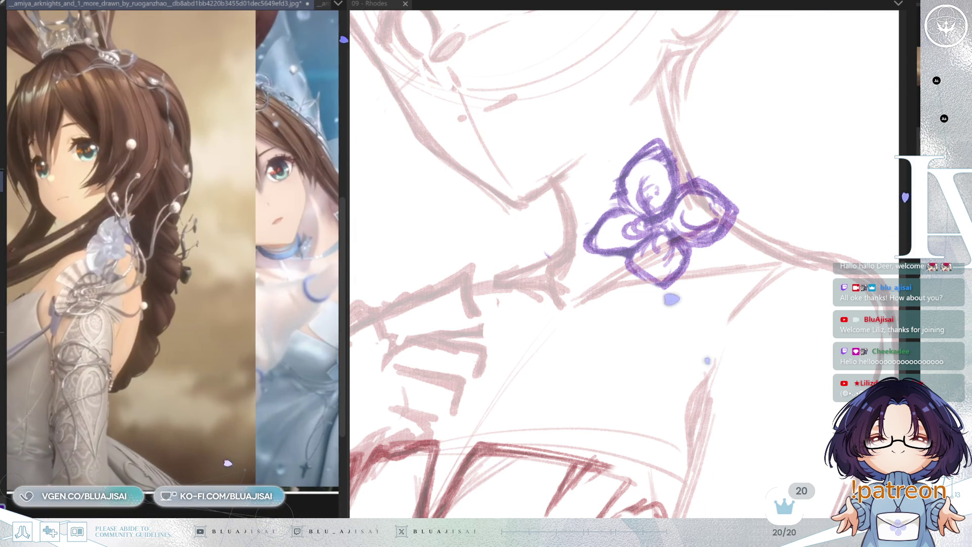
- Draw the purple choker band left of the collar flower, redrawing the first uneven stroke flatter
drag(210, 371, 188, 365)
drag(676, 260, 654, 263)
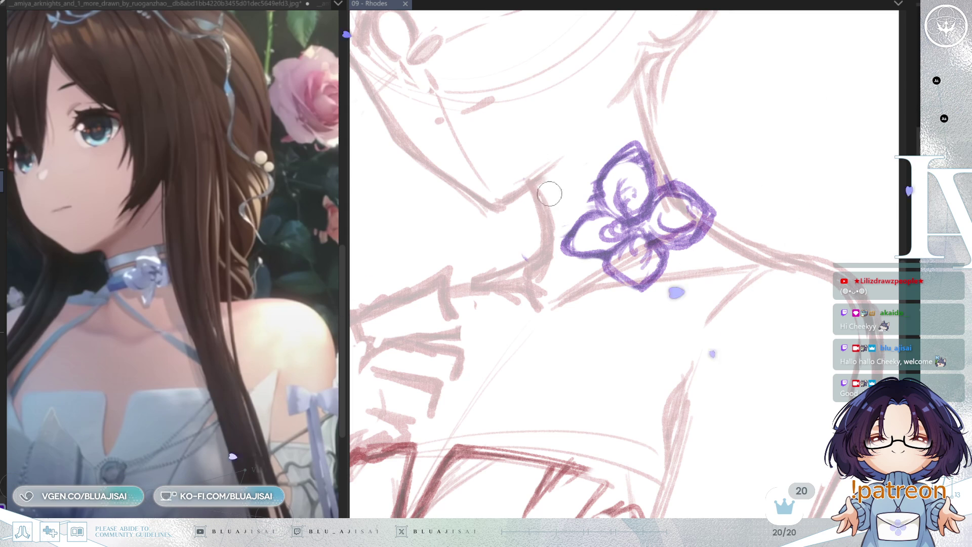
drag(538, 198, 598, 175)
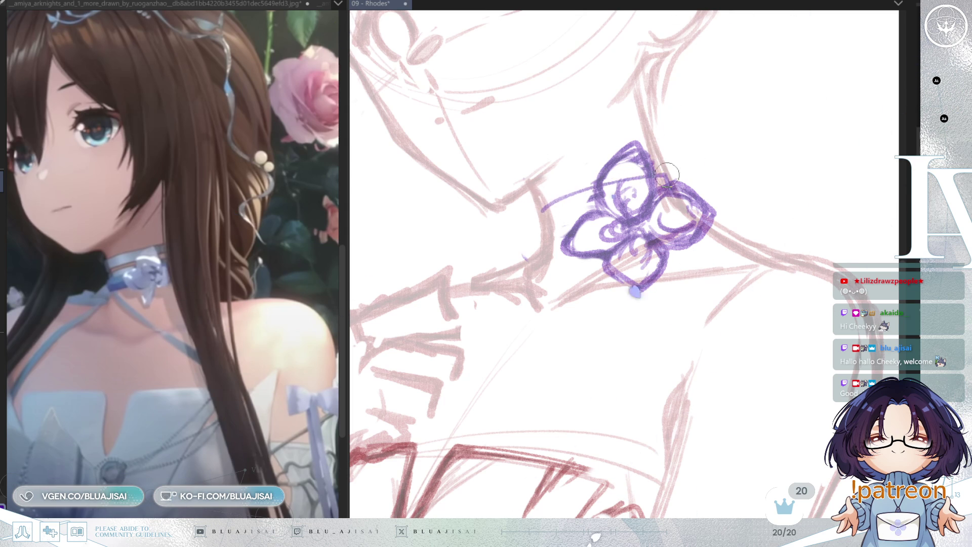
key(ctrl+z)
mouse_move(597, 199)
mouse_down()
mouse_move(550, 208)
mouse_move(598, 200)
mouse_up()
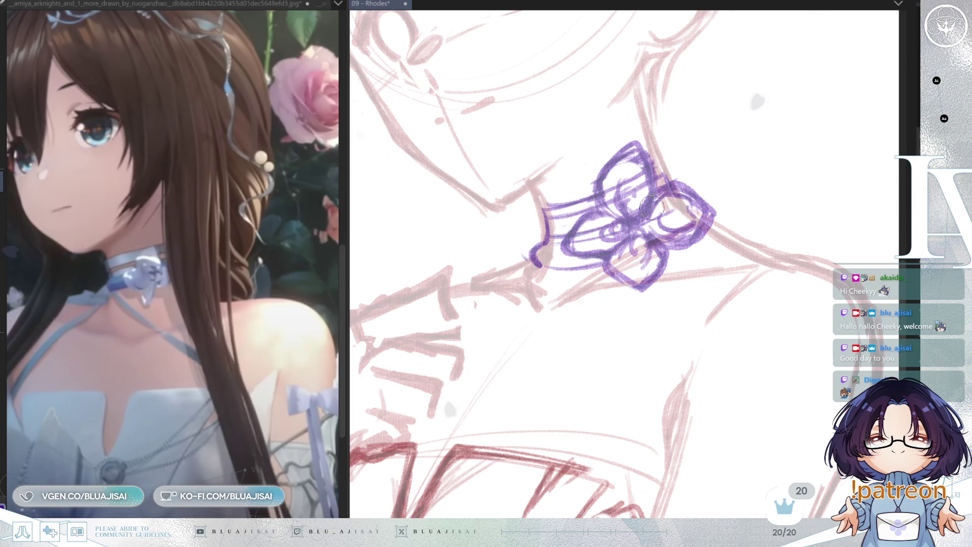
- Reframe the sketch on the upper body and narrow the reference panel to widen the canvas
scroll(568, 233, down, 3)
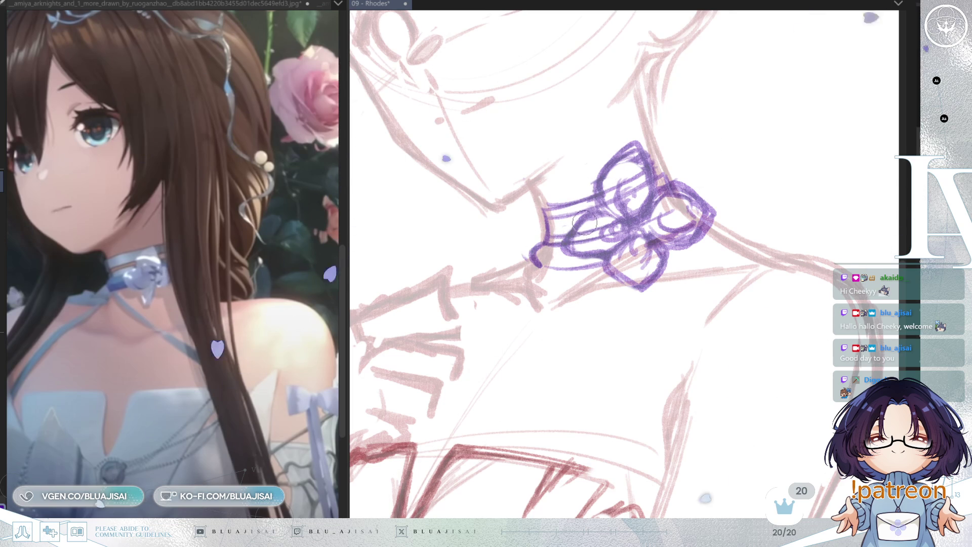
mouse_move(584, 219)
mouse_down()
mouse_move(615, 149)
mouse_move(654, 174)
mouse_up()
drag(347, 267, 313, 284)
scroll(230, 397, down, 5)
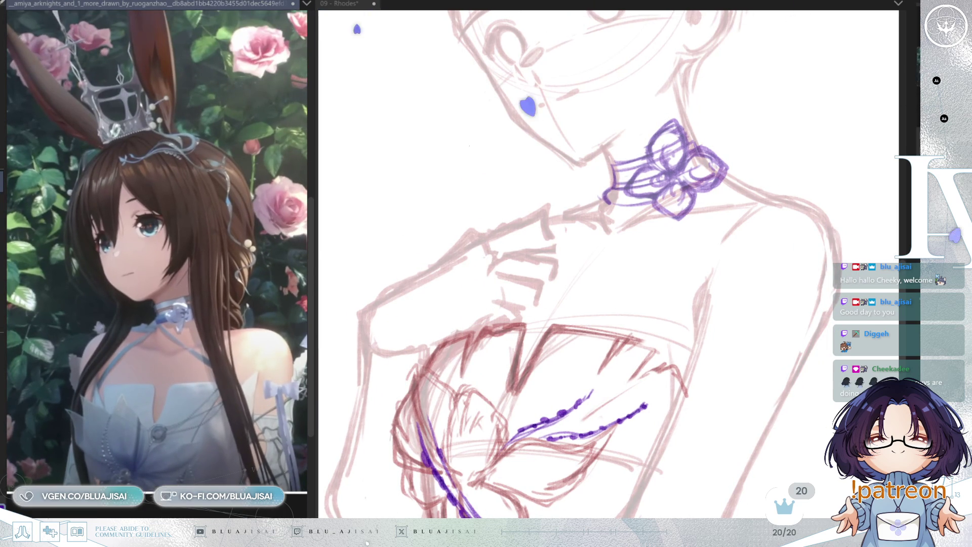
scroll(179, 315, up, 5)
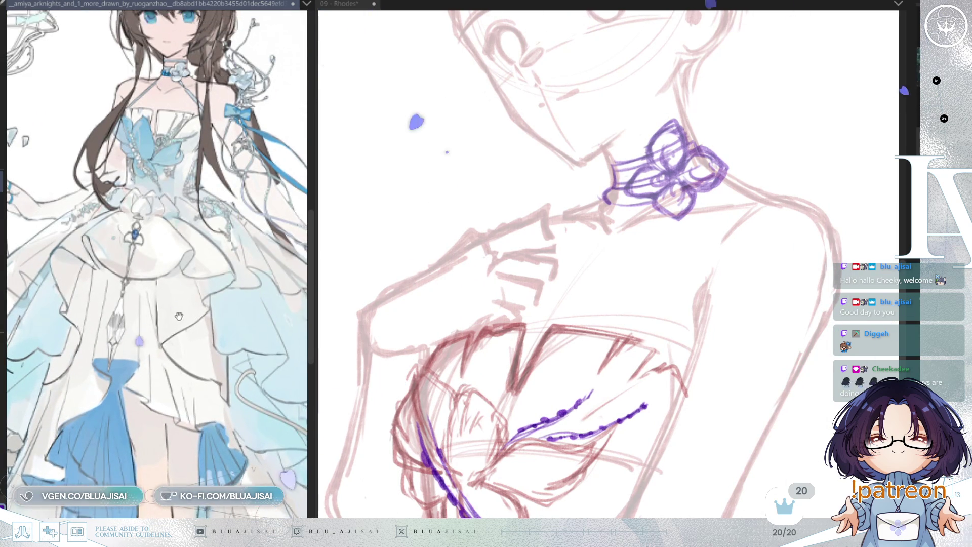
scroll(179, 315, down, 2)
scroll(666, 256, down, 4)
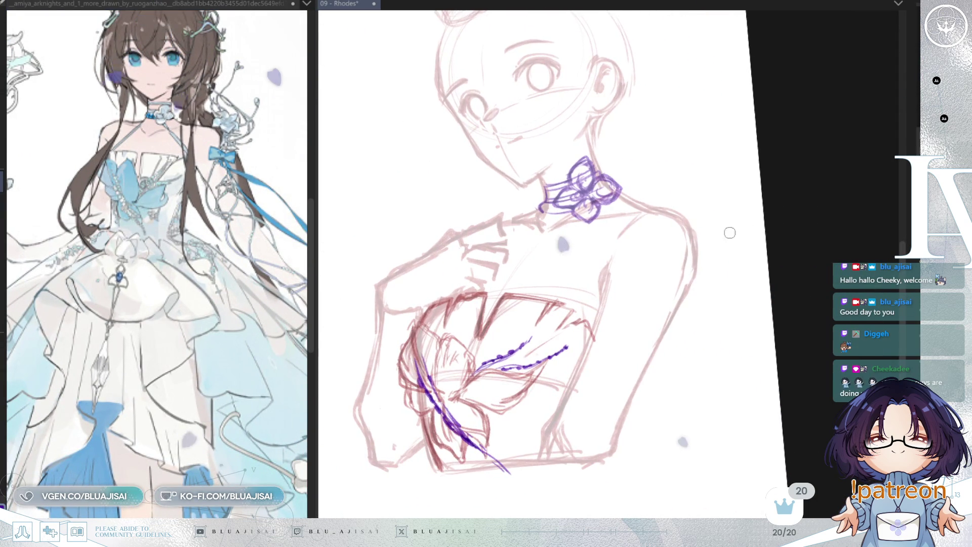
key(m)
drag(776, 231, 644, 322)
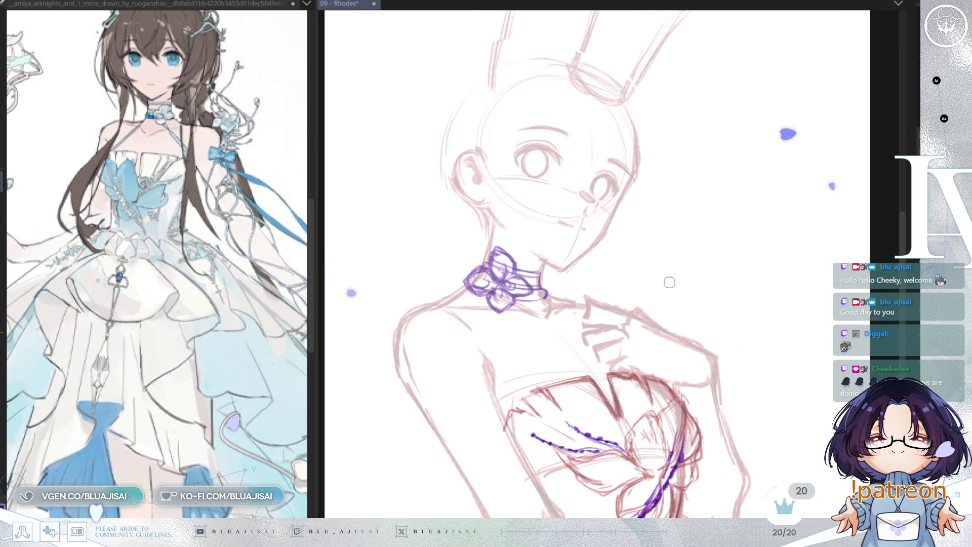
scroll(701, 293, down, 1)
key(m)
mouse_move(719, 243)
mouse_down()
mouse_move(740, 259)
mouse_move(731, 257)
mouse_up()
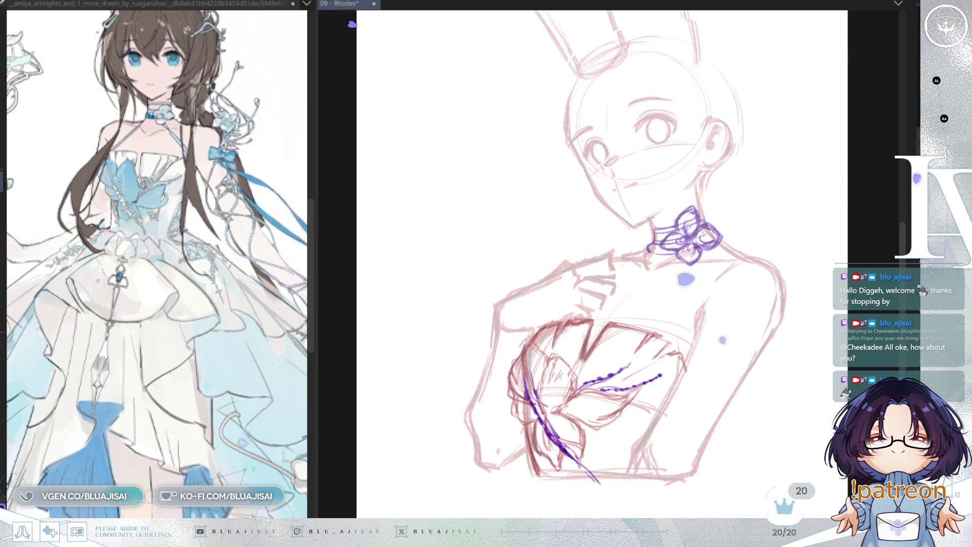
scroll(656, 230, up, 2)
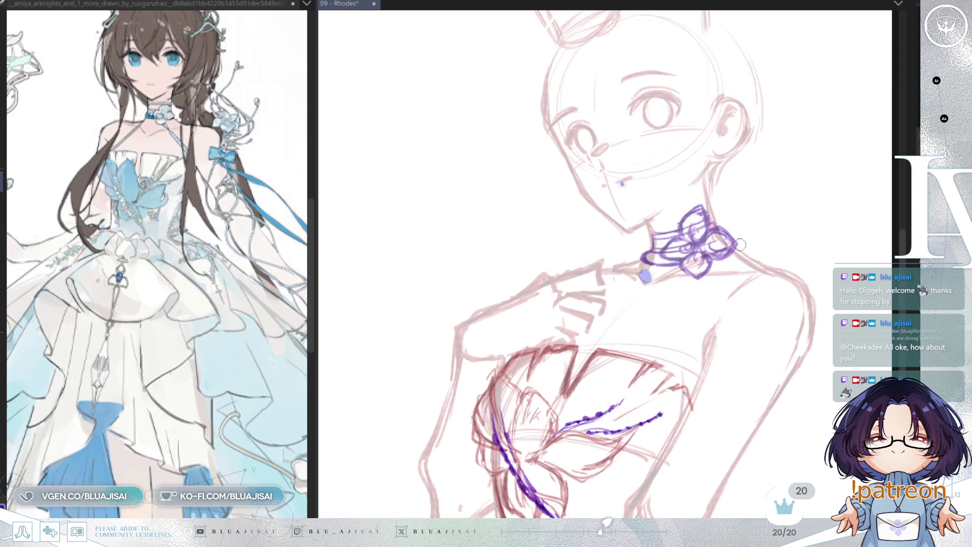
key(h)
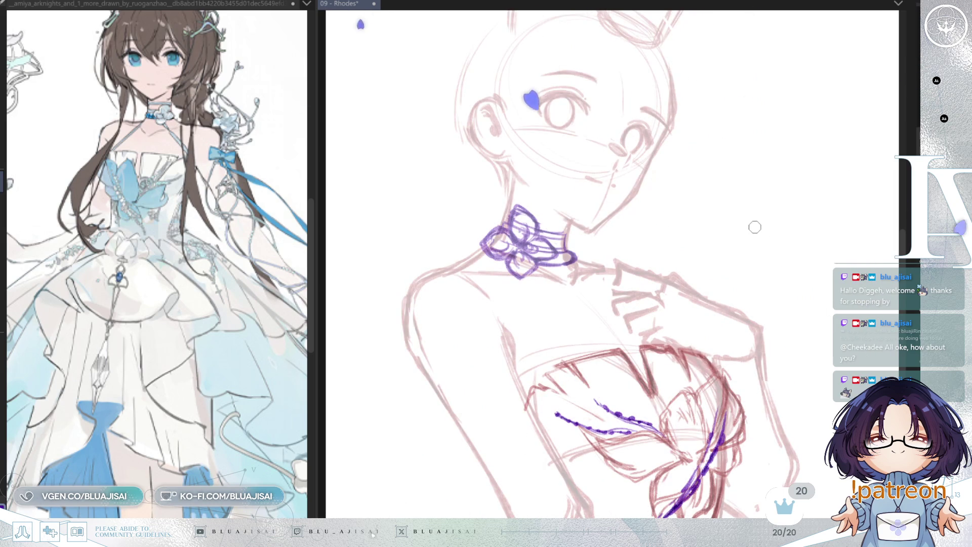
scroll(755, 228, down, 2)
key(h)
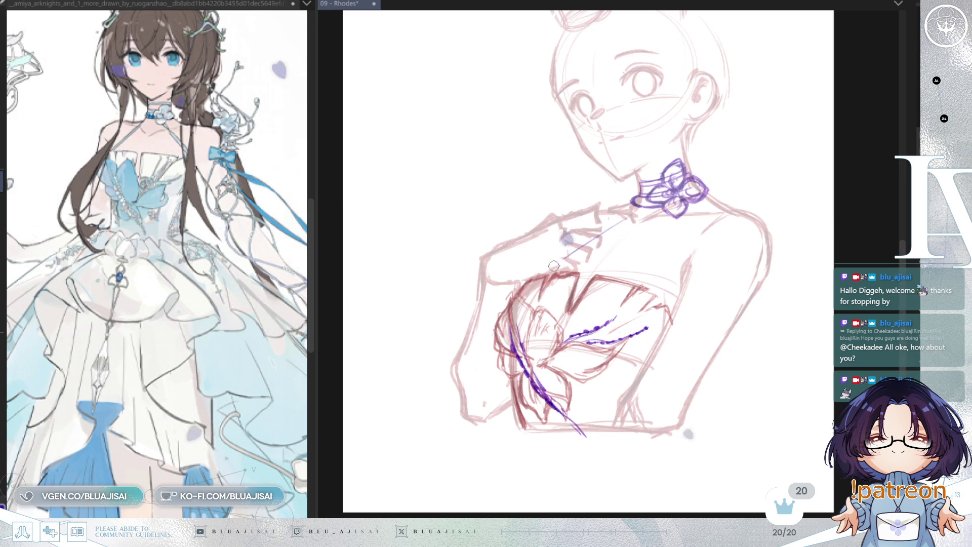
- Draw two parallel purple ribbon lines from the choker down across the chest
drag(630, 209, 543, 275)
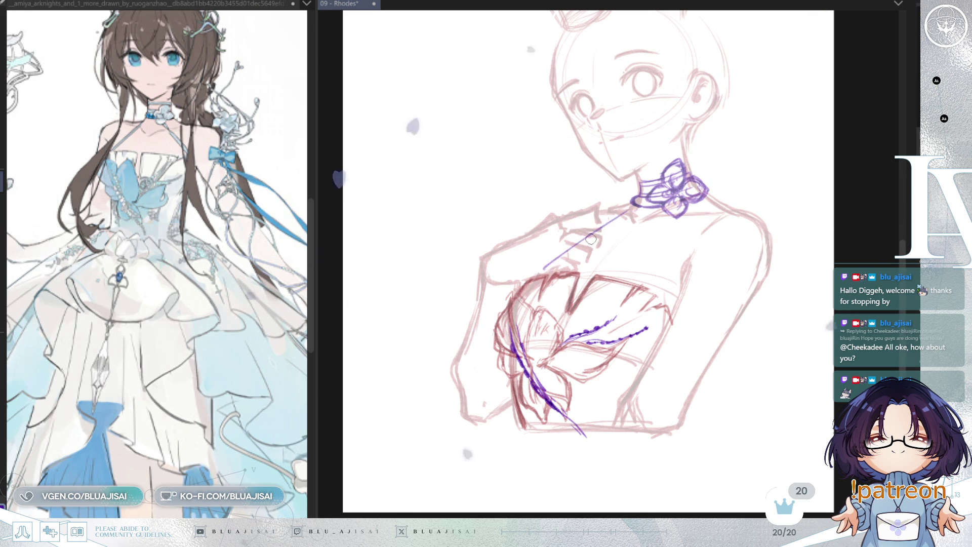
drag(616, 209, 541, 269)
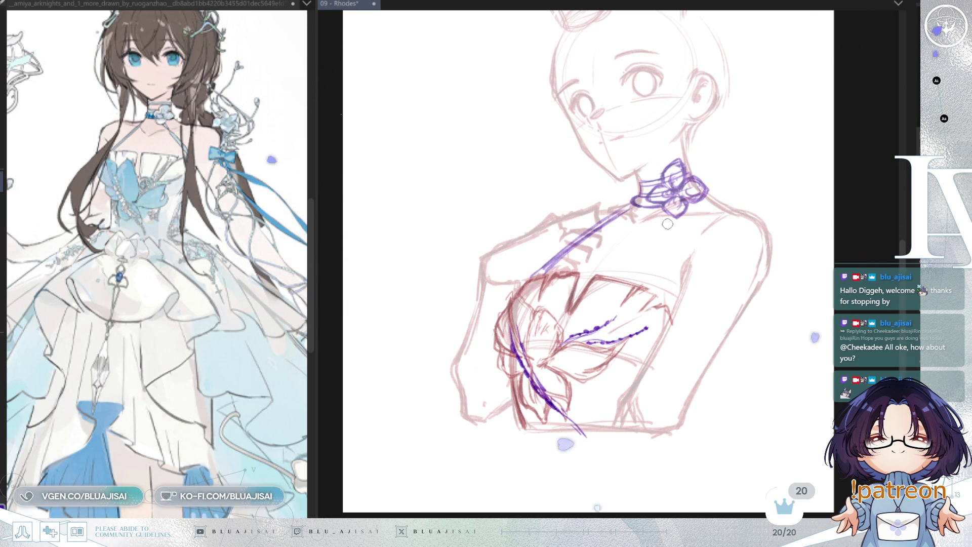
click(221, 368)
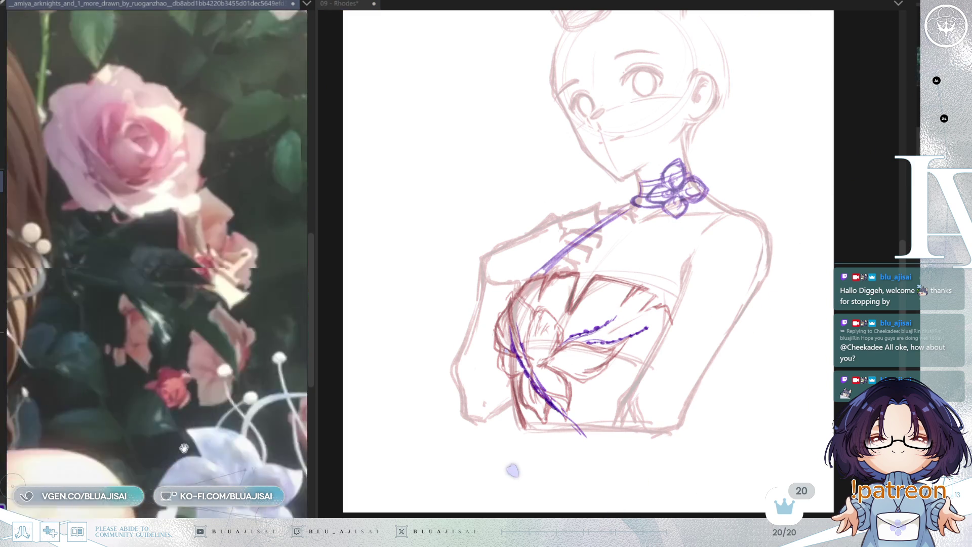
scroll(267, 380, down, 3)
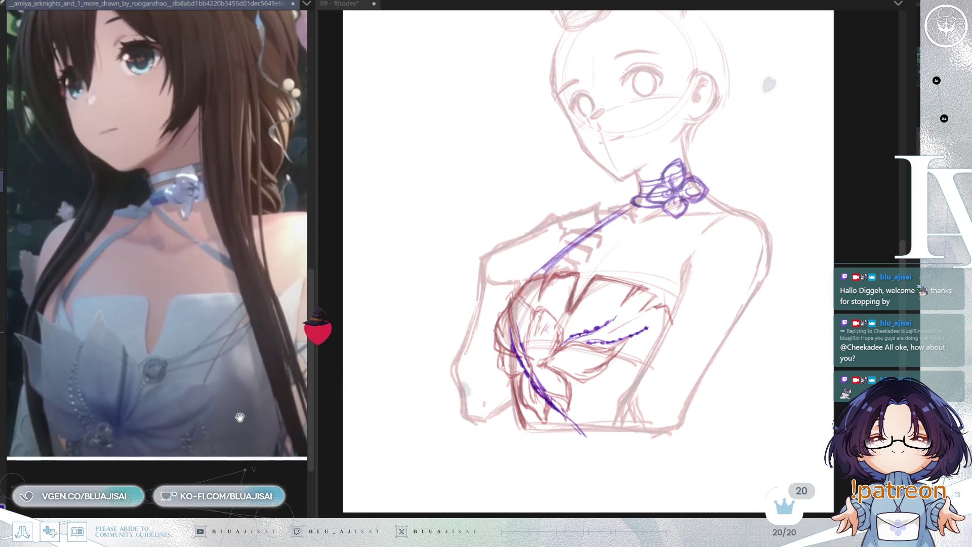
scroll(240, 417, up, 3)
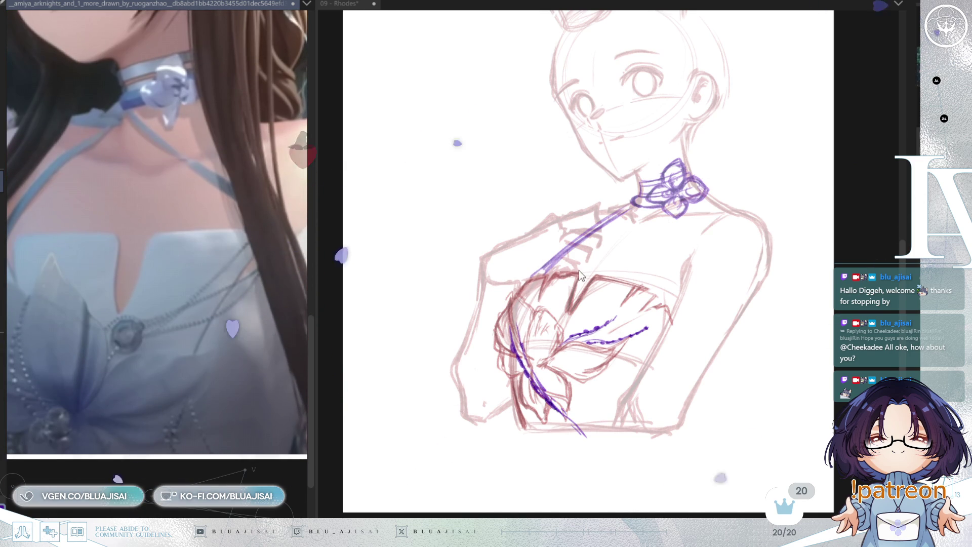
drag(651, 208, 606, 214)
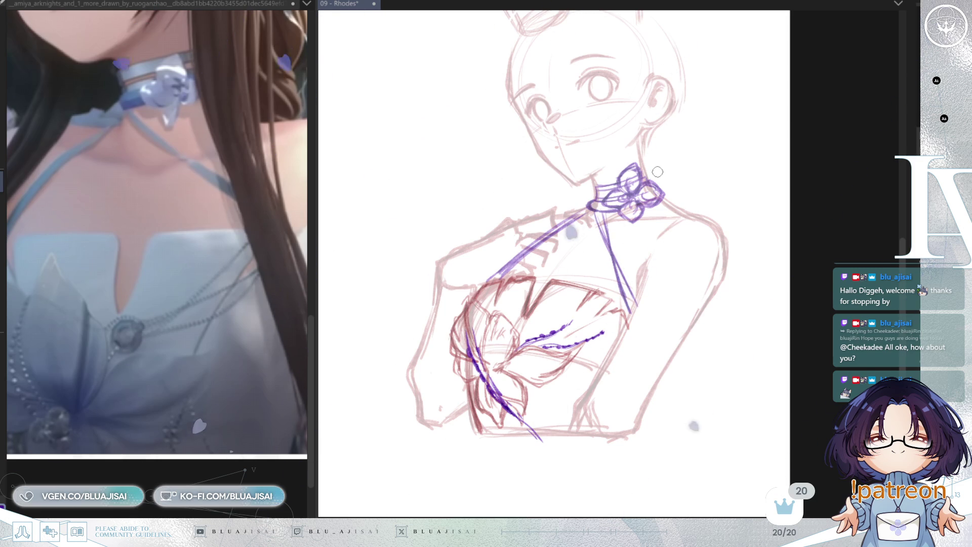
- Zoom around the reference image, then pan the sketch canvas down to show the ears
scroll(653, 177, down, 1)
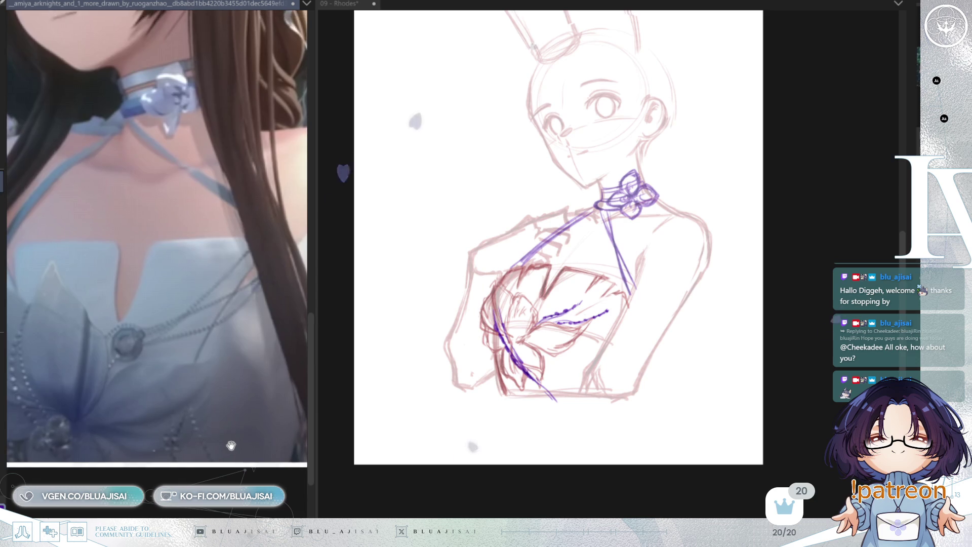
scroll(219, 441, down, 3)
scroll(219, 442, down, 5)
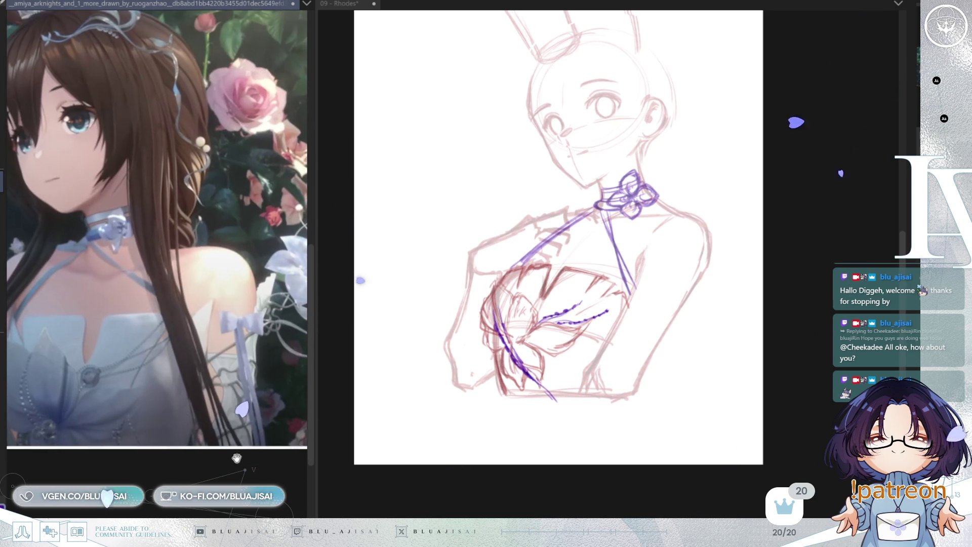
scroll(171, 331, up, 5)
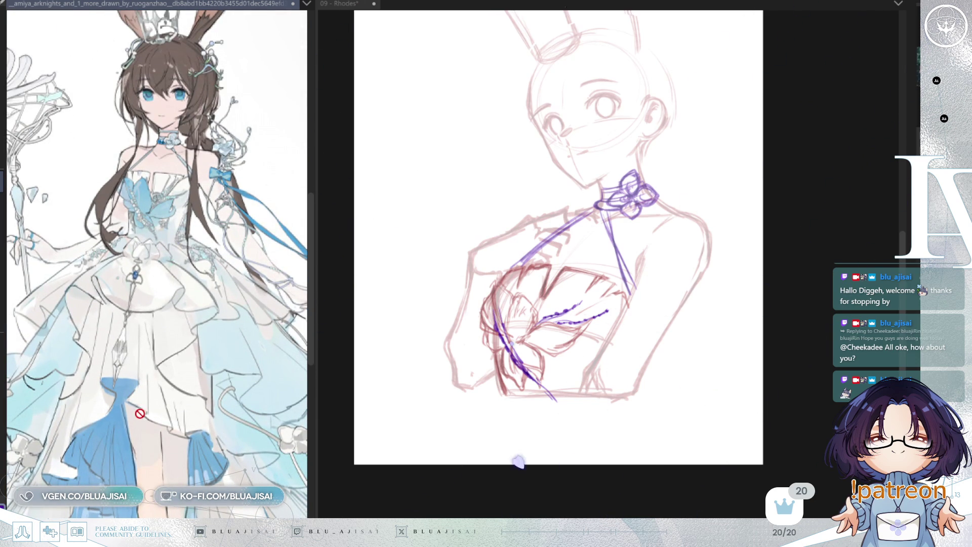
scroll(167, 384, down, 2)
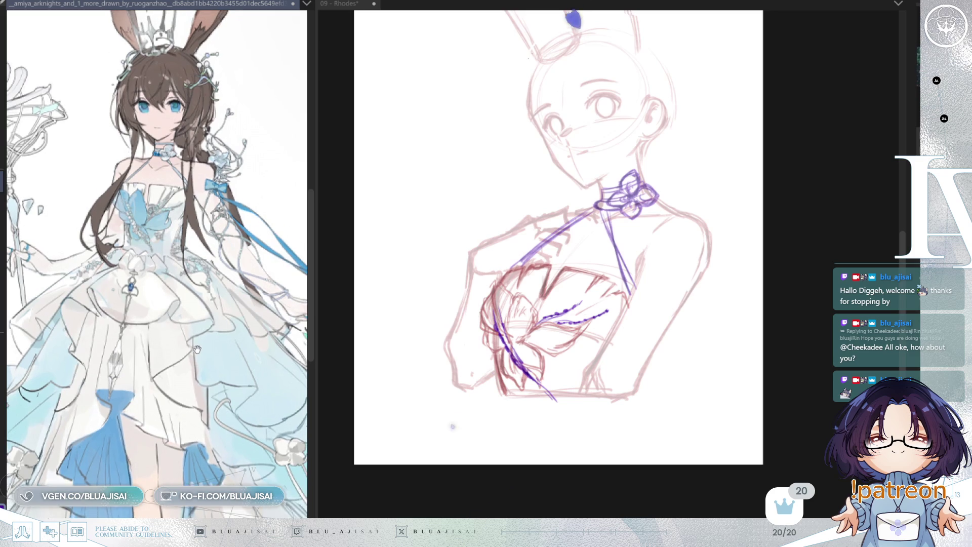
click(503, 311)
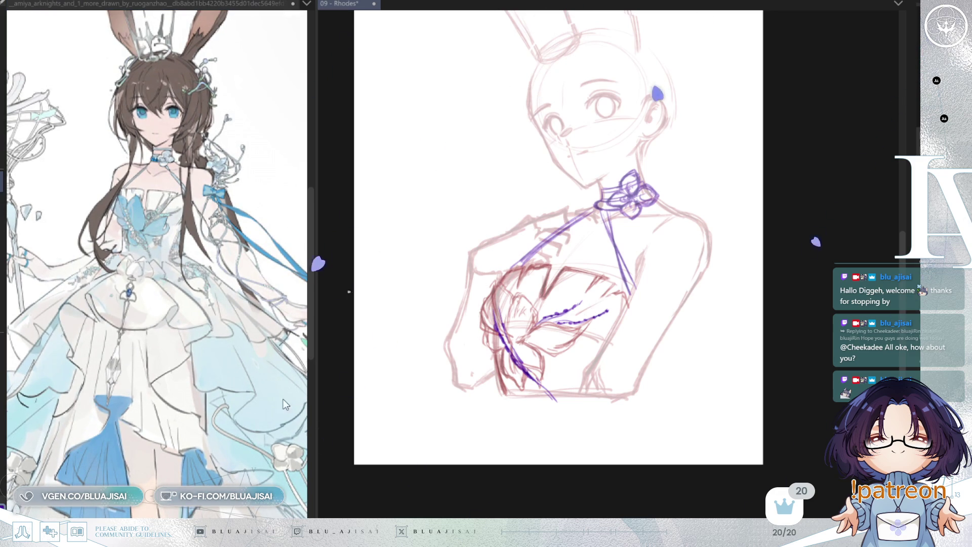
scroll(167, 253, up, 2)
mouse_move(631, 208)
mouse_down()
mouse_move(616, 306)
mouse_move(605, 319)
mouse_up()
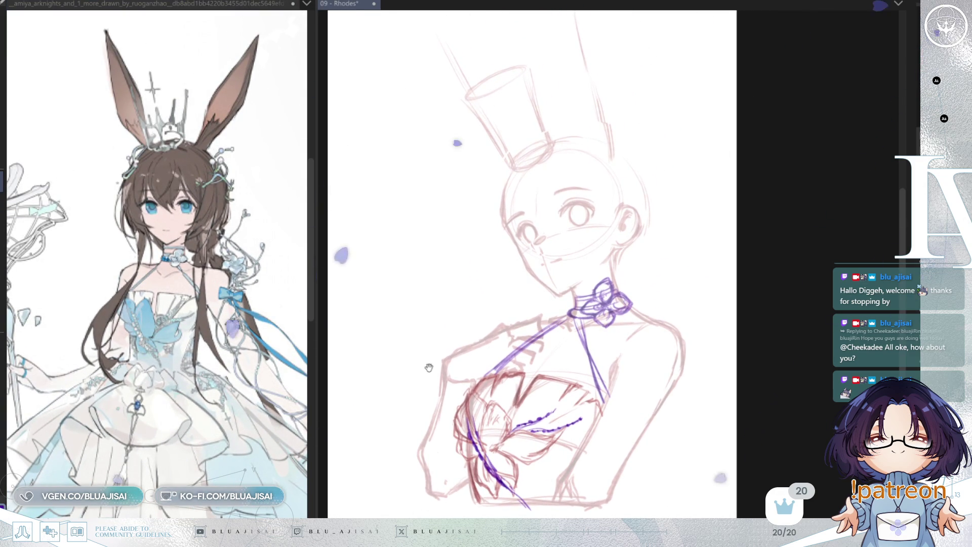
- Pan and zoom the reference image onto the crown and accessory details
click(257, 402)
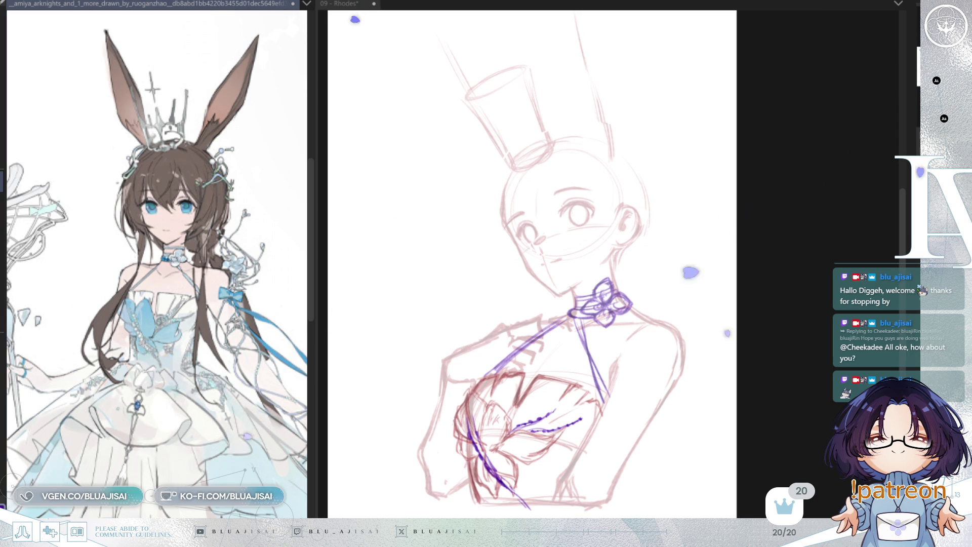
mouse_move(256, 401)
mouse_down()
mouse_move(243, 400)
mouse_move(264, 421)
mouse_move(218, 385)
mouse_move(207, 402)
mouse_move(202, 390)
mouse_move(209, 425)
mouse_move(212, 332)
mouse_move(223, 372)
mouse_move(252, 402)
mouse_move(236, 392)
mouse_move(245, 395)
mouse_move(129, 429)
mouse_up()
scroll(132, 428, down, 5)
scroll(243, 405, up, 5)
scroll(268, 400, down, 5)
scroll(205, 250, up, 5)
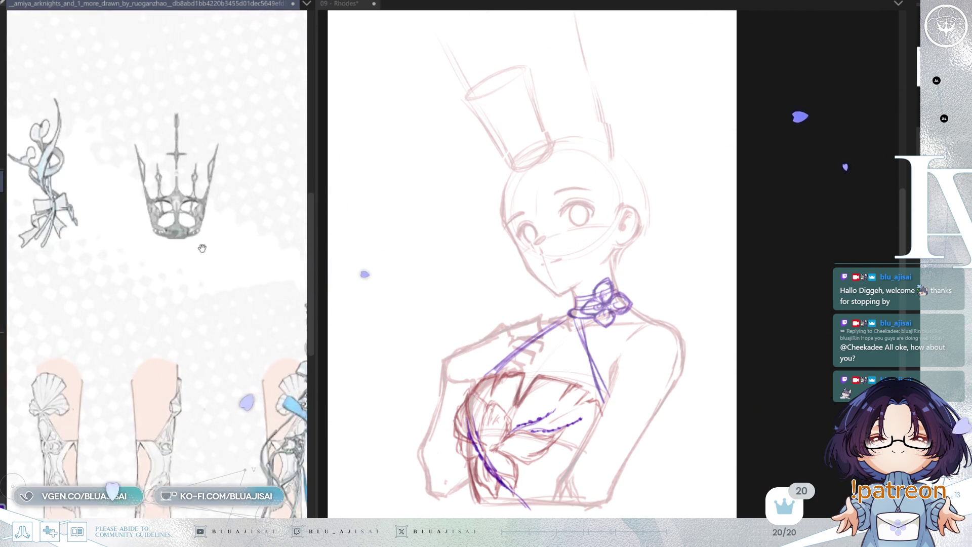
scroll(597, 297, up, 3)
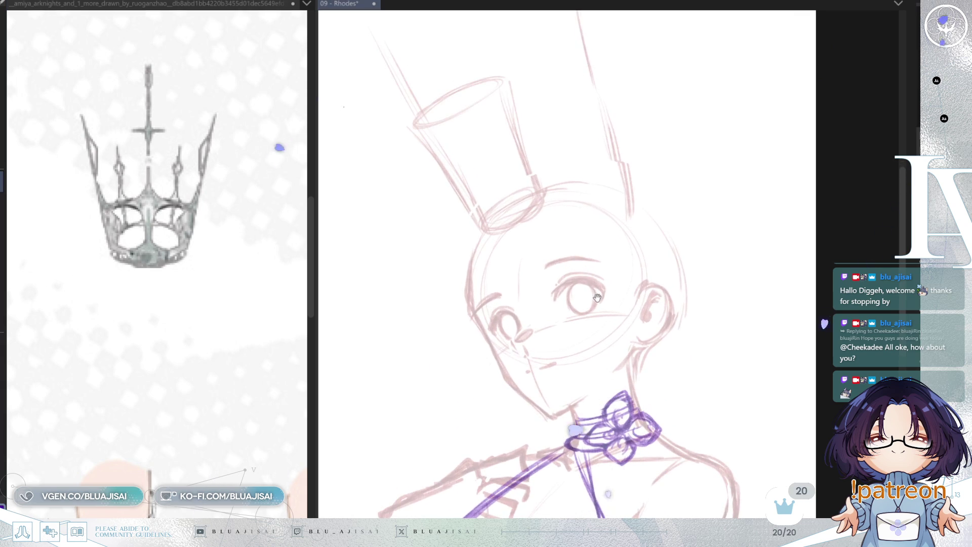
- Rotate the head upright and draw a purple line along the crown's base, undoing a stray stroke
scroll(582, 280, up, 3)
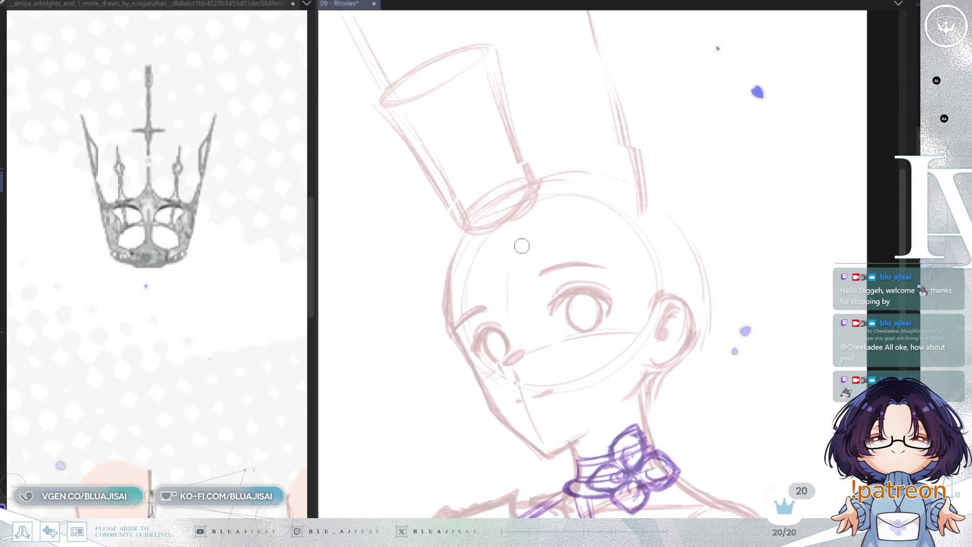
key(End)
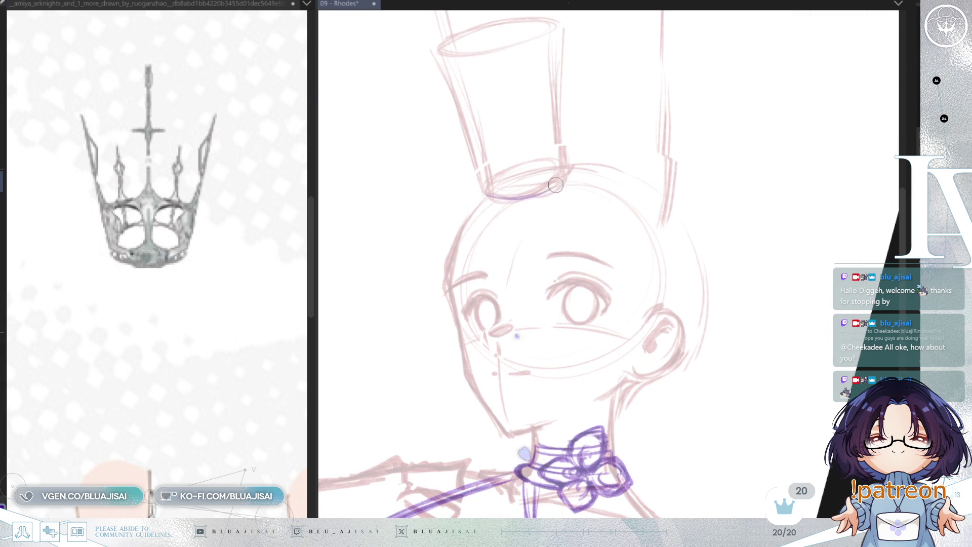
drag(547, 190, 485, 187)
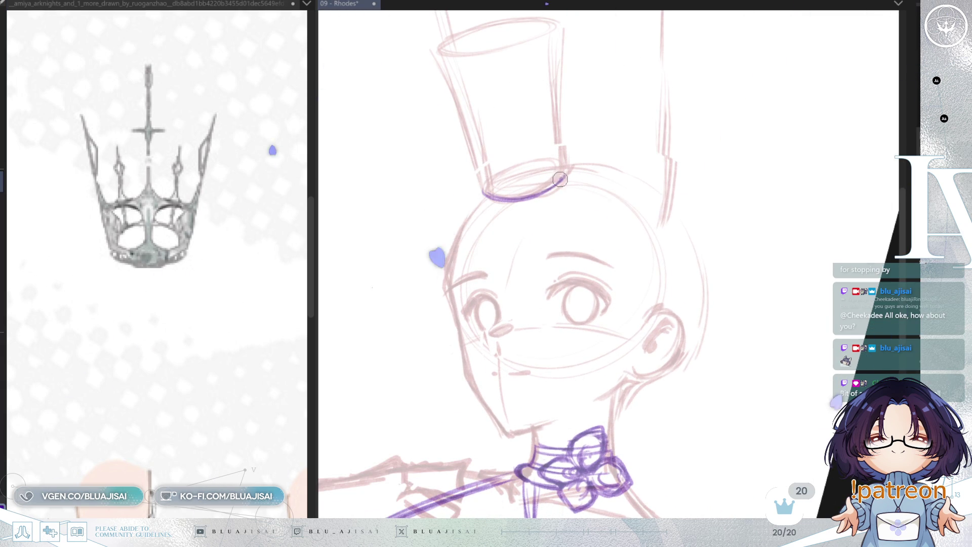
scroll(517, 226, up, 3)
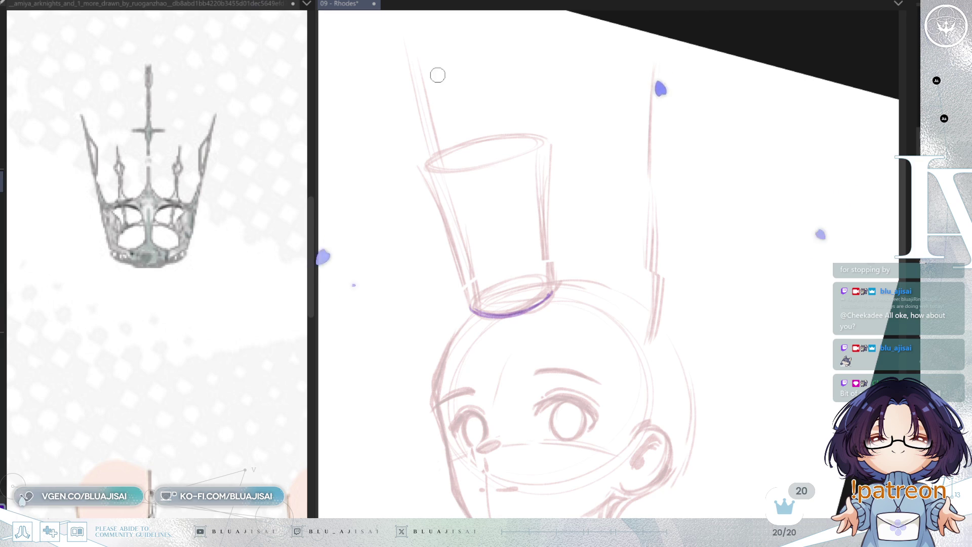
mouse_move(452, 75)
mouse_down()
mouse_move(463, 191)
mouse_move(475, 217)
mouse_up()
key(ctrl+z)
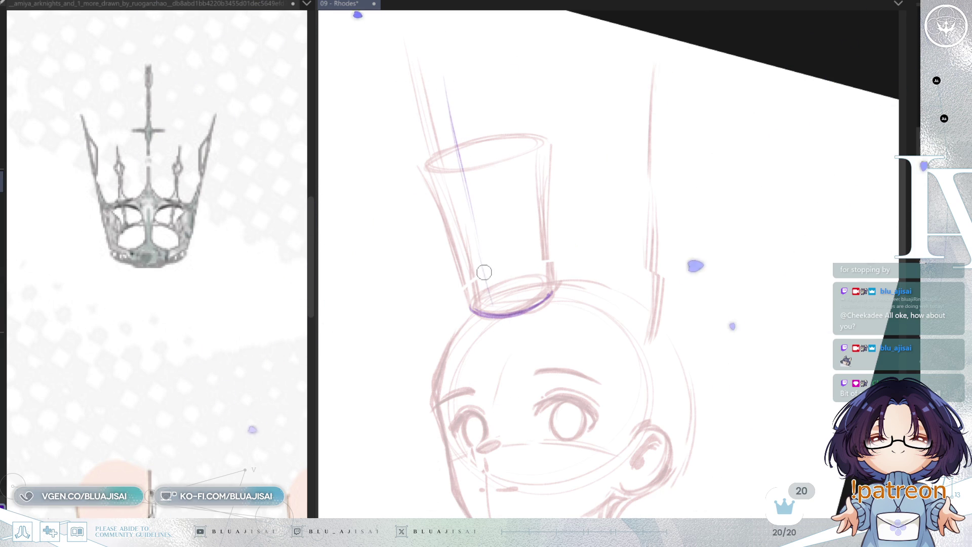
- Shape the crown's left-side line into a thick purple four-pointed star
drag(445, 81, 473, 221)
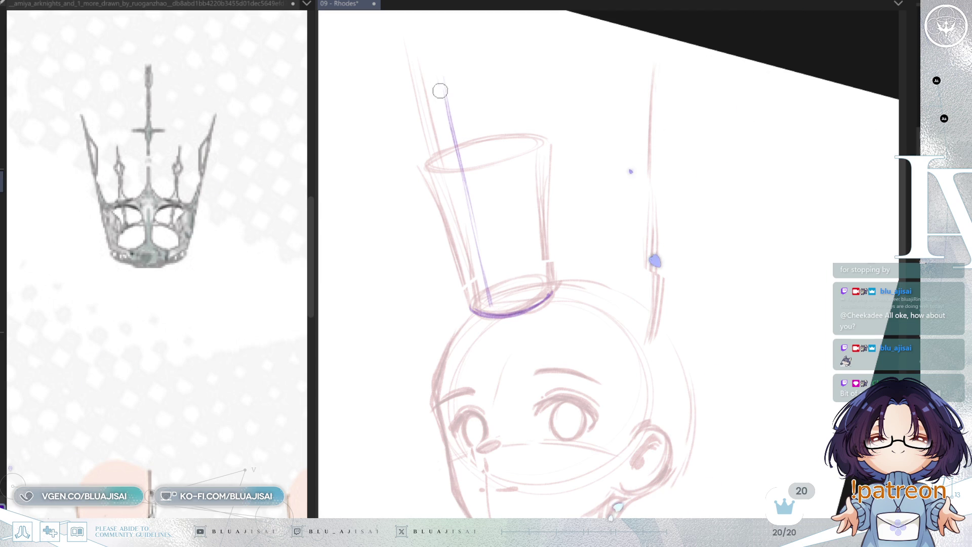
drag(441, 94, 448, 174)
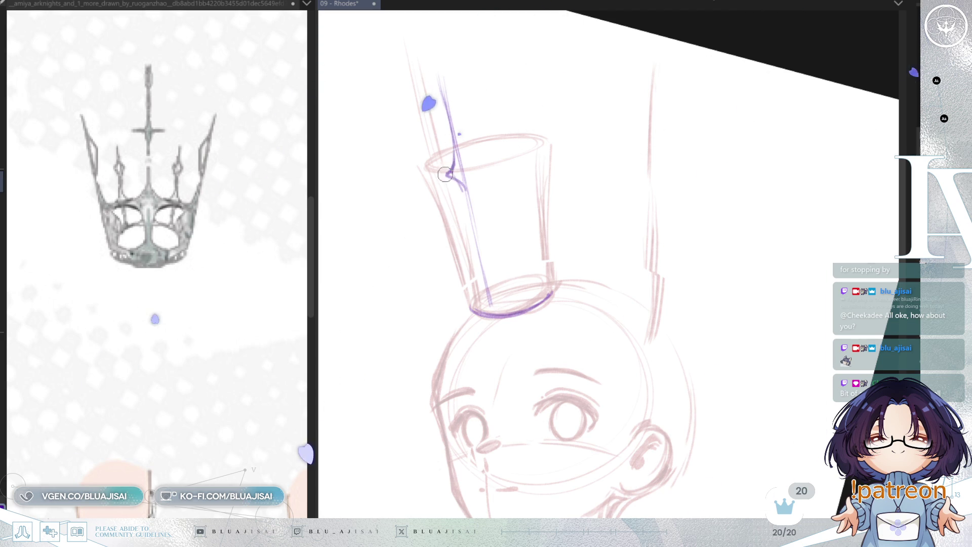
drag(445, 93, 470, 163)
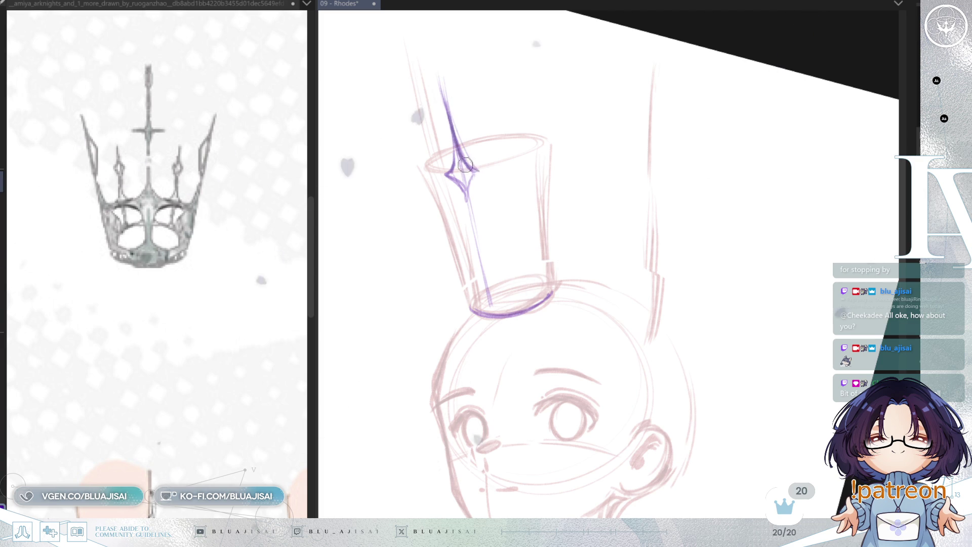
mouse_move(462, 128)
mouse_down()
mouse_move(441, 170)
mouse_move(461, 191)
mouse_up()
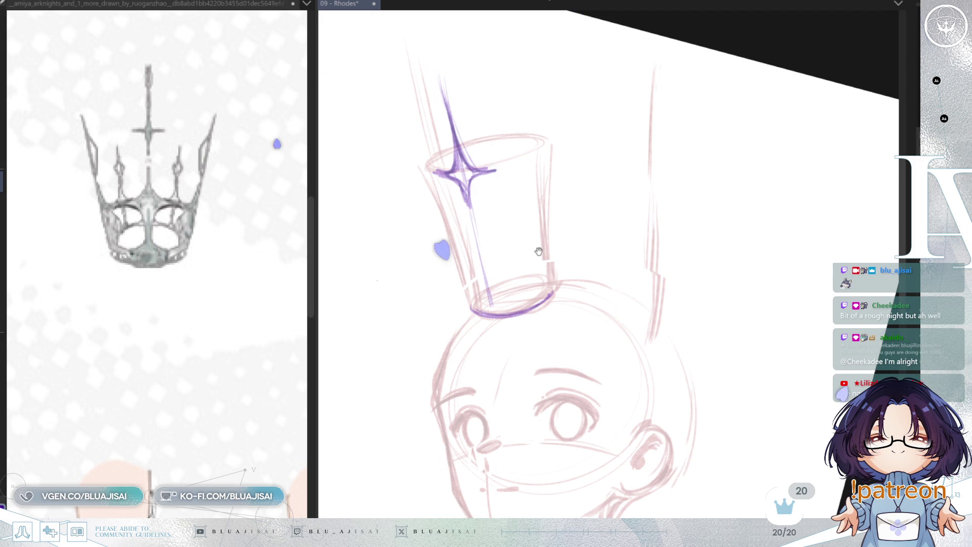
drag(538, 253, 542, 229)
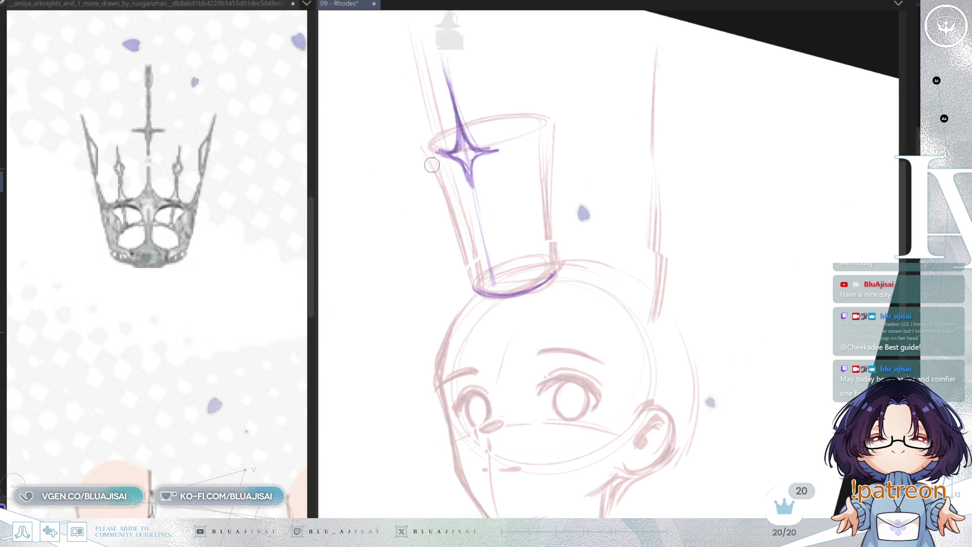
- Ink the crown's left and right edges in purple down to the brim
drag(419, 130, 467, 253)
drag(431, 162, 476, 292)
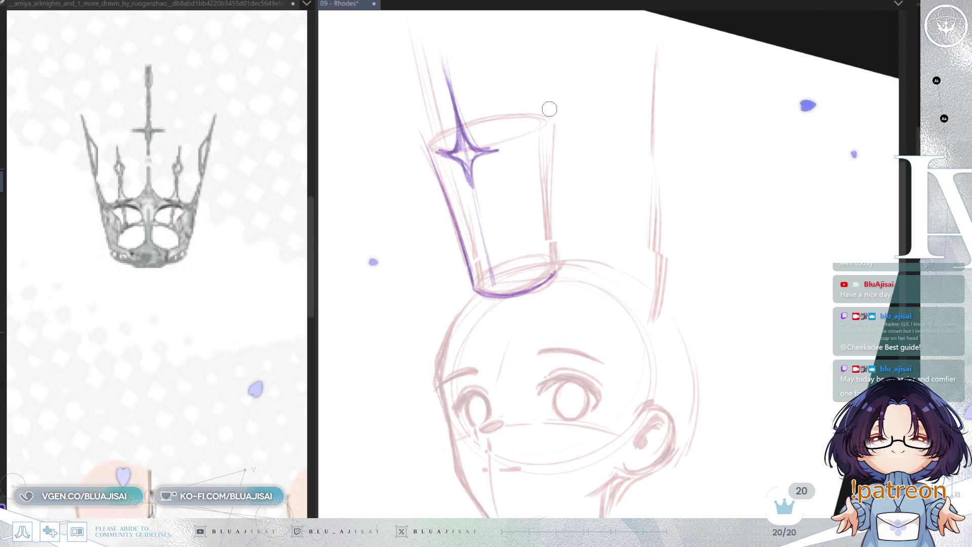
drag(556, 111, 552, 263)
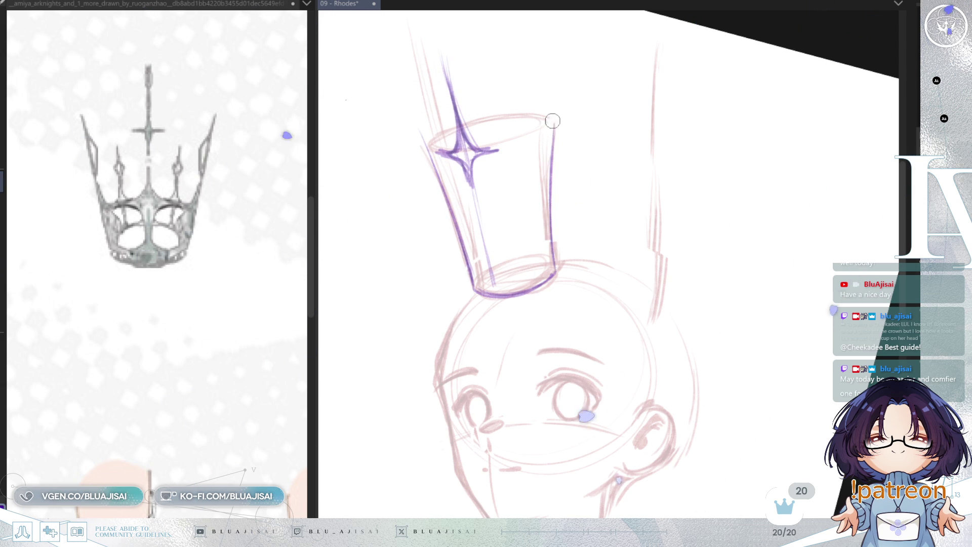
drag(555, 107, 555, 257)
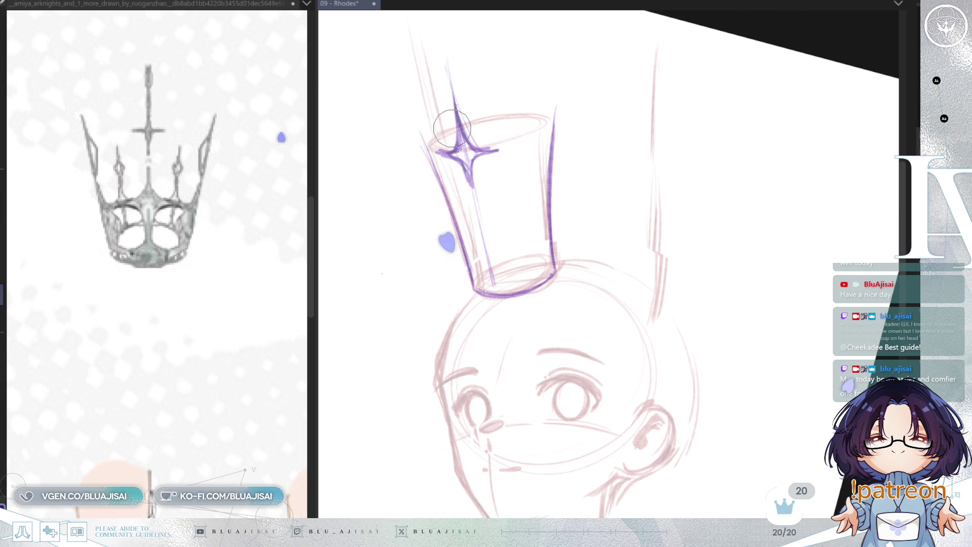
drag(421, 130, 441, 173)
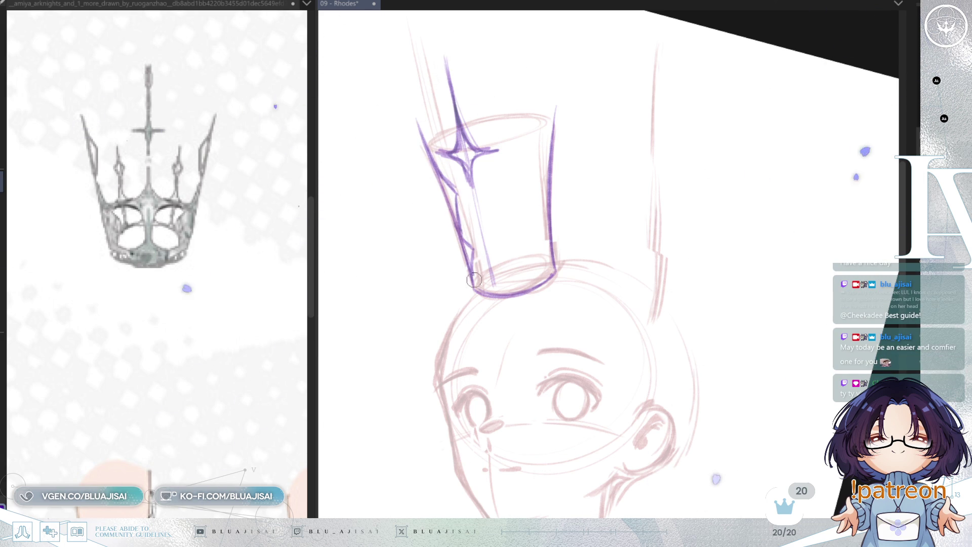
drag(447, 177, 459, 212)
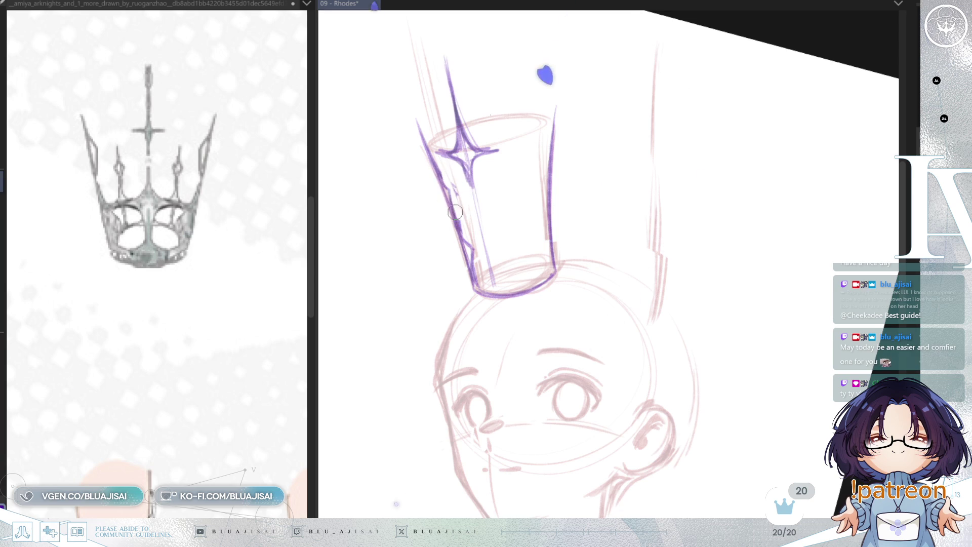
drag(458, 223, 471, 266)
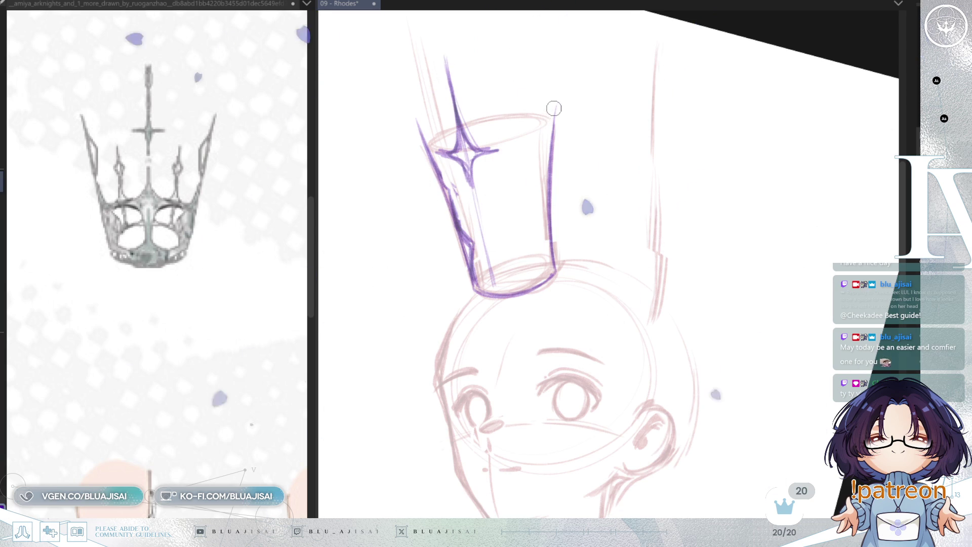
mouse_move(531, 177)
mouse_down()
mouse_move(544, 150)
mouse_move(528, 233)
mouse_up()
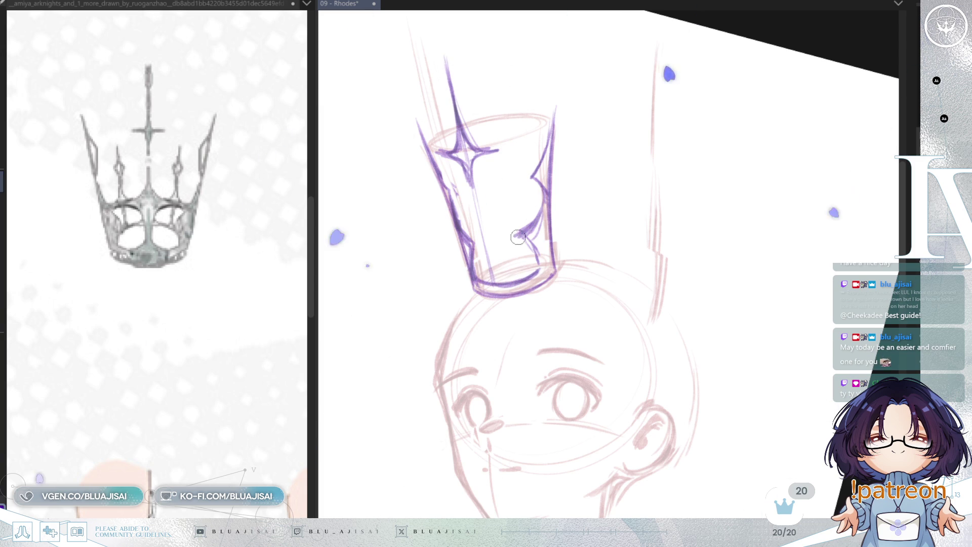
drag(546, 183, 529, 234)
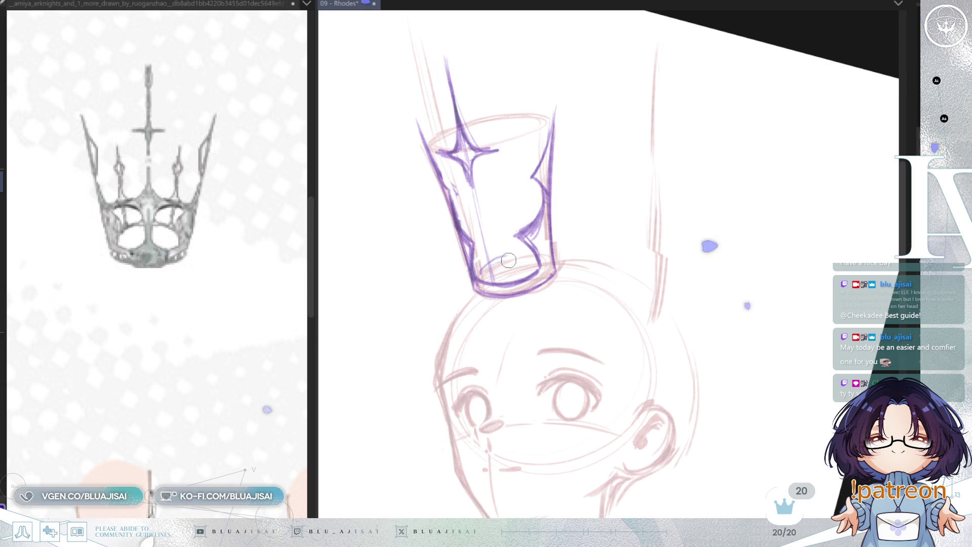
- Add purple ornament strokes and a short vertical spike inside the crown, then turn the view upright
drag(477, 274, 509, 258)
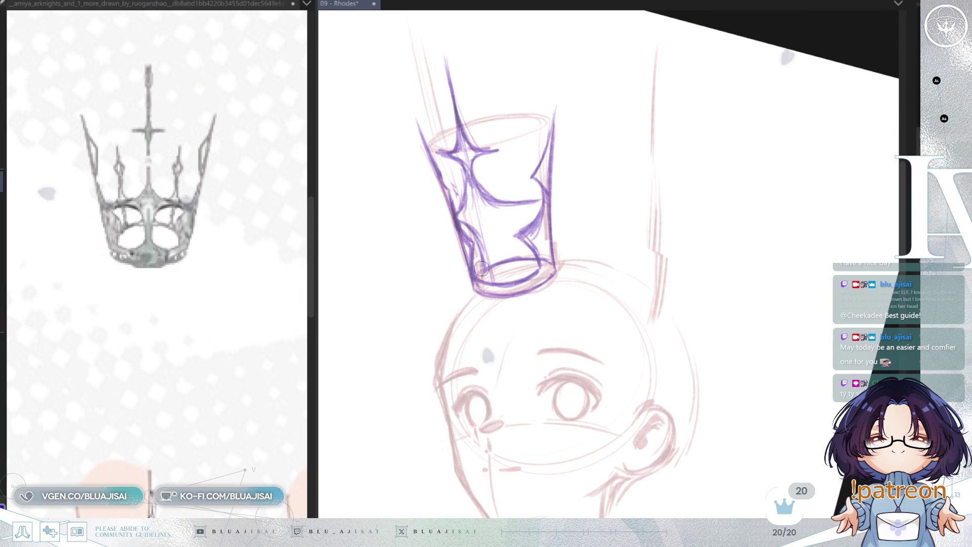
drag(492, 226, 494, 268)
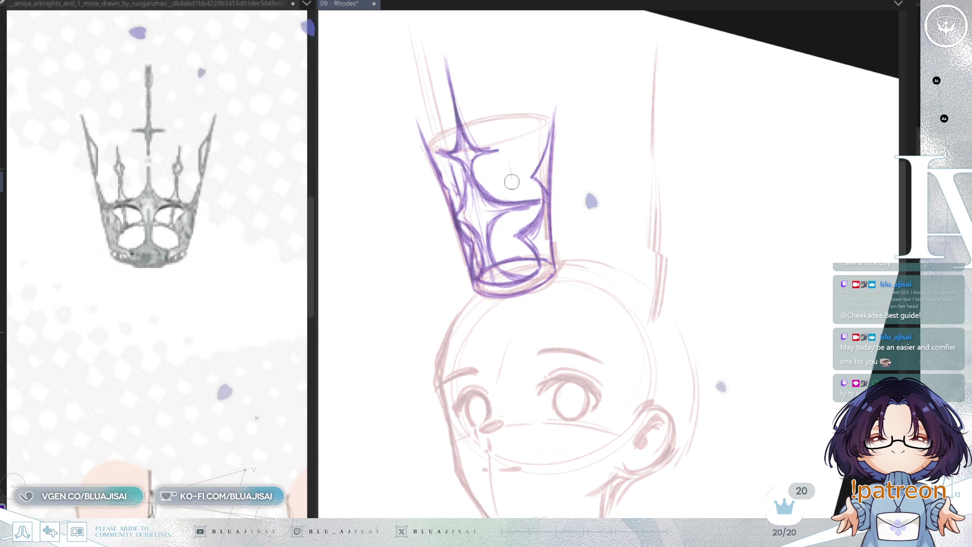
drag(508, 148, 517, 194)
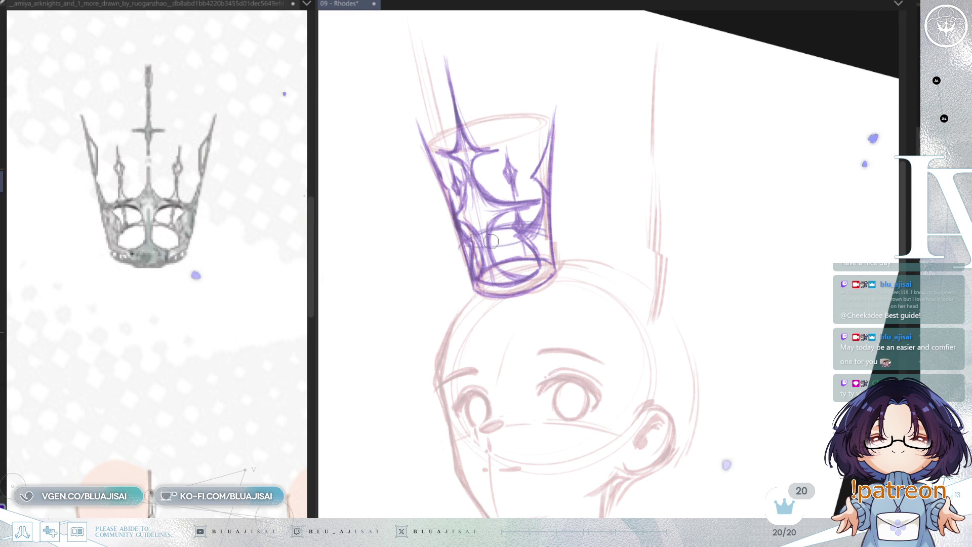
drag(501, 237, 477, 299)
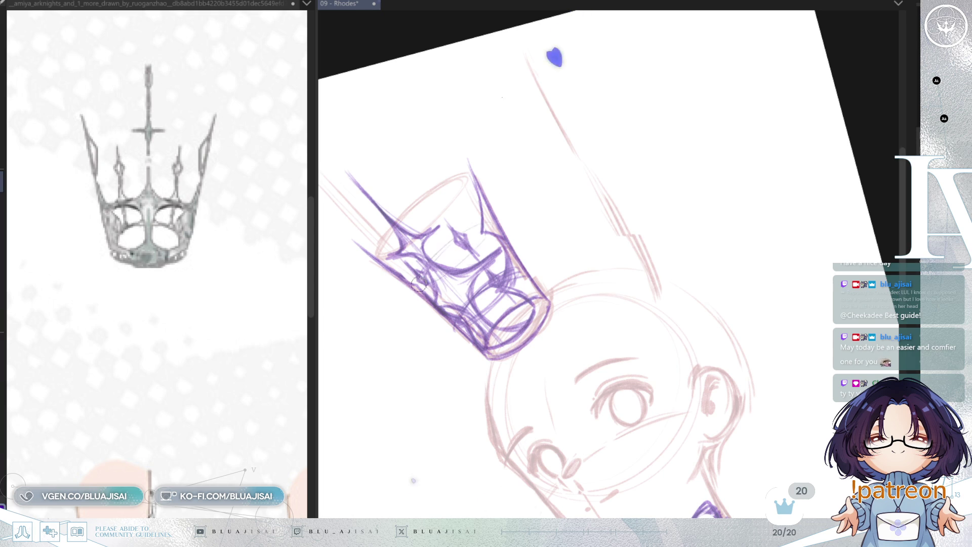
drag(417, 276, 616, 202)
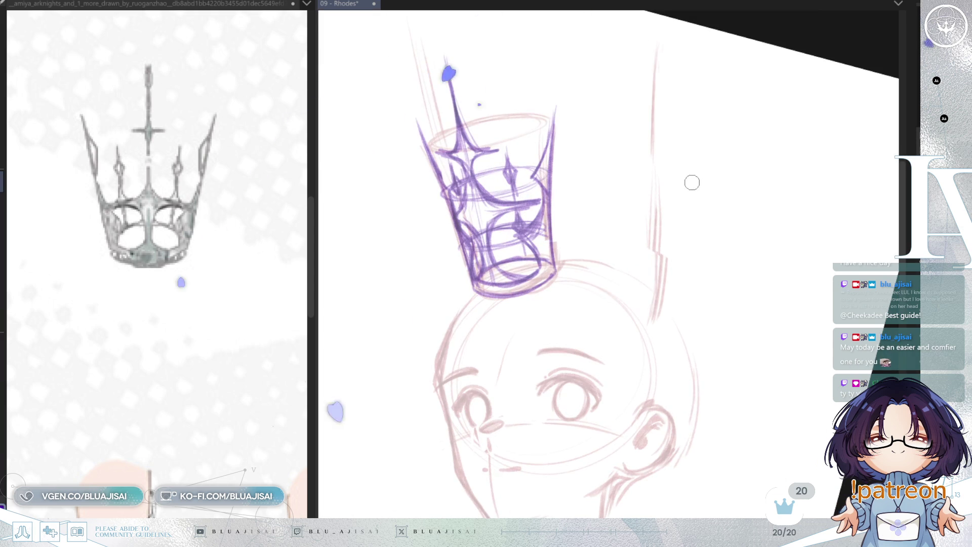
- Rotate the canvas view back and re-centre the whole figure
scroll(691, 183, down, 4)
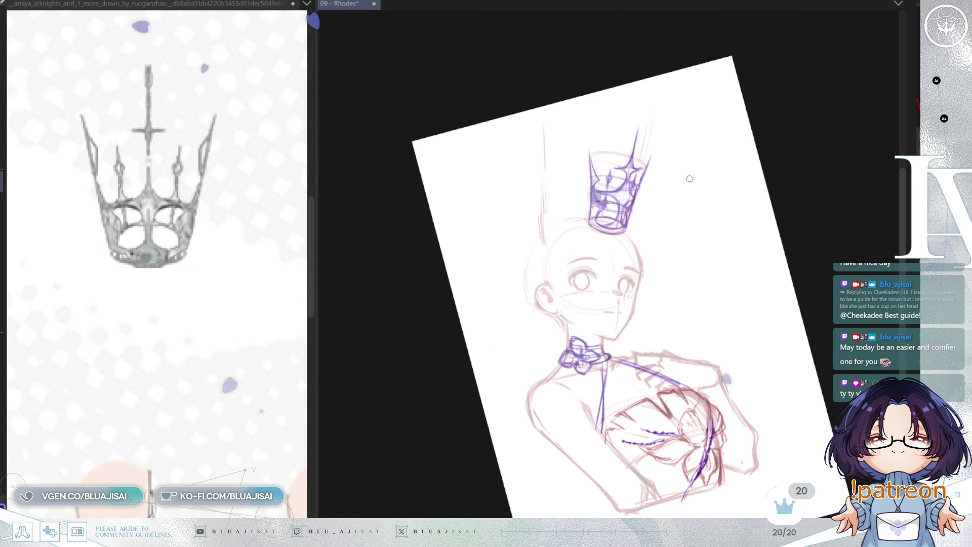
key(asciicircum)
key(asciicircum)
key(asciicircum)
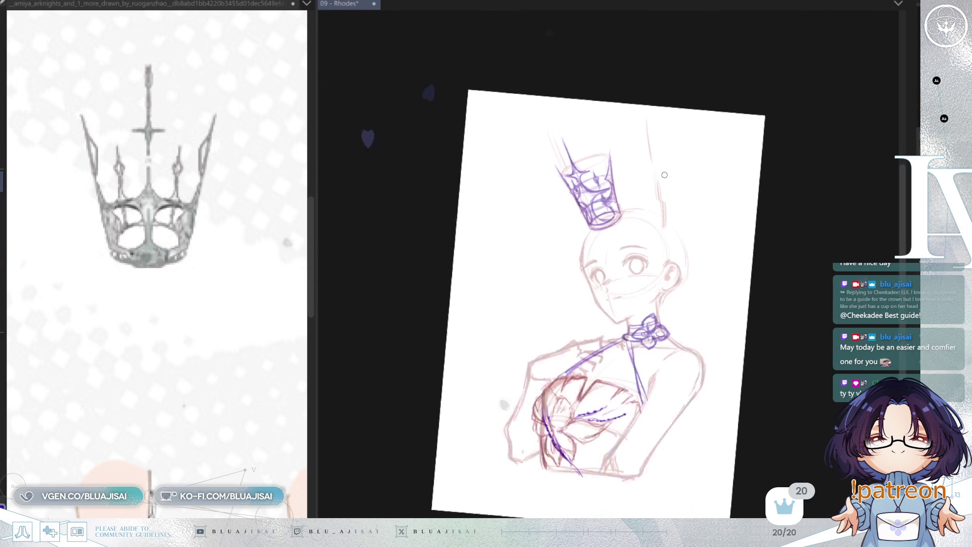
scroll(665, 175, down, 2)
scroll(653, 254, up, 2)
drag(655, 305, 646, 269)
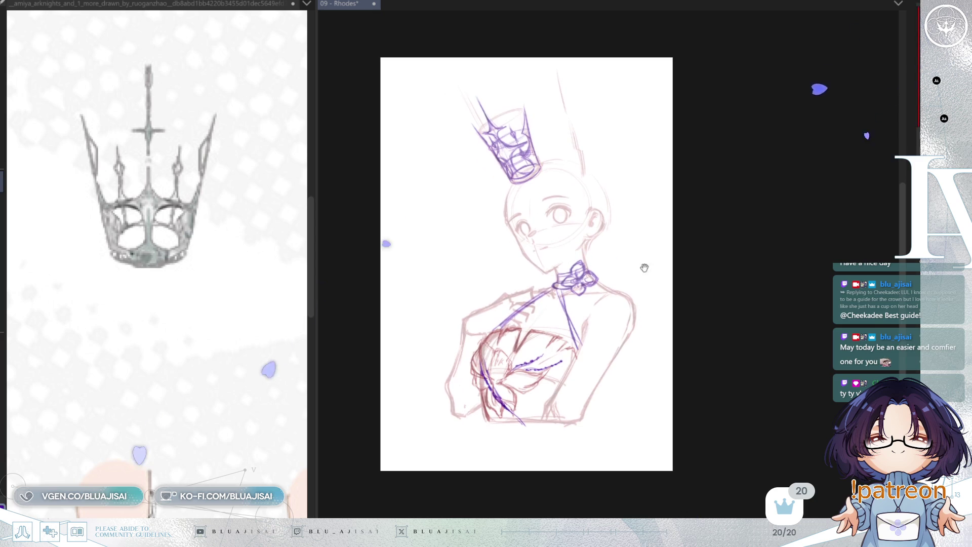
scroll(228, 401, down, 2)
- Pan the reference sheet to the crown, gloved arm and blue ribbon designs
drag(228, 401, 276, 170)
scroll(276, 170, up, 3)
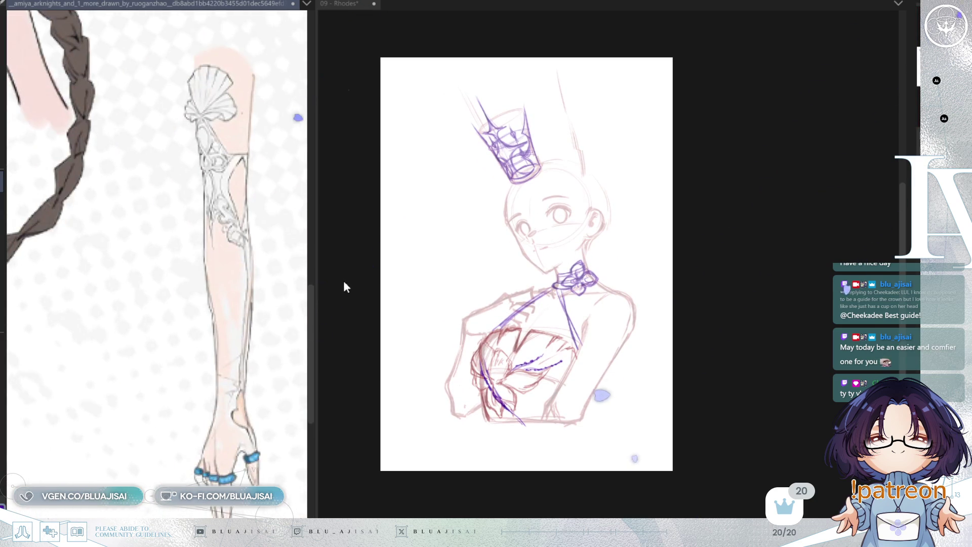
scroll(299, 322, down, 3)
drag(251, 342, 146, 341)
scroll(234, 405, up, 1)
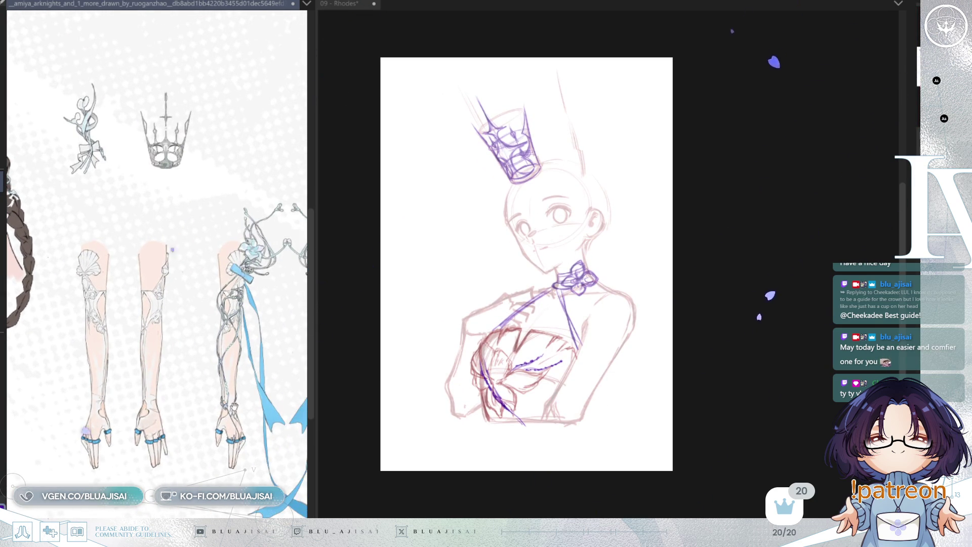
drag(258, 411, 206, 383)
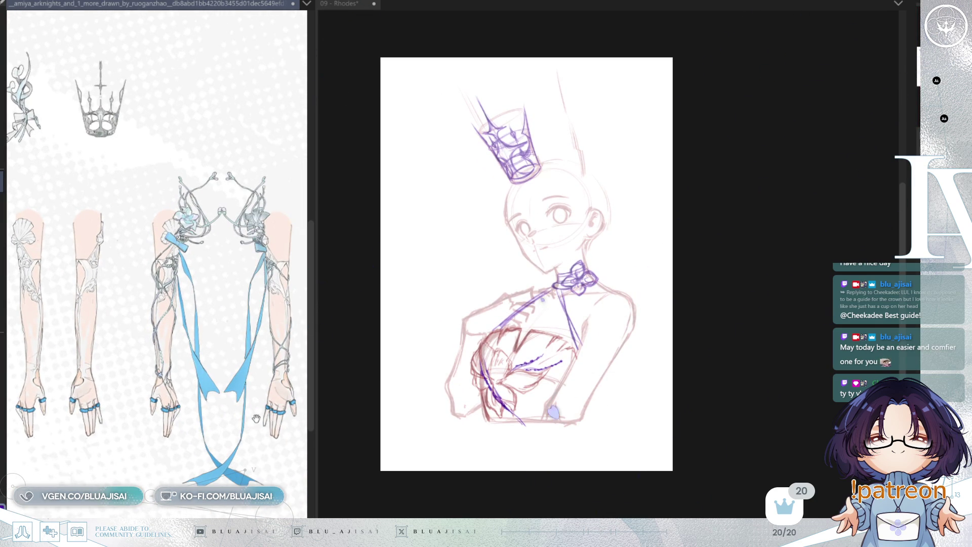
drag(255, 418, 247, 398)
- Save the Rhodes drawing
click(687, 358)
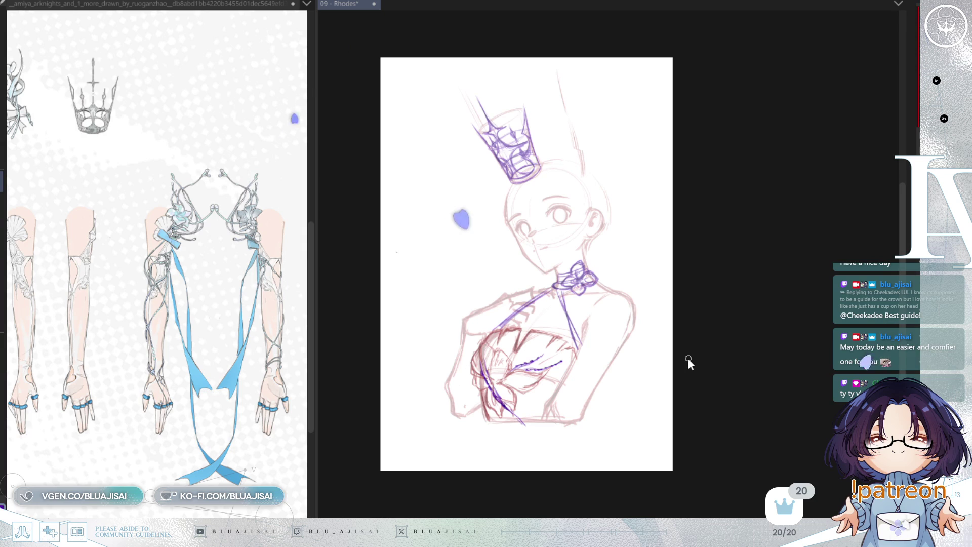
key(ctrl+s)
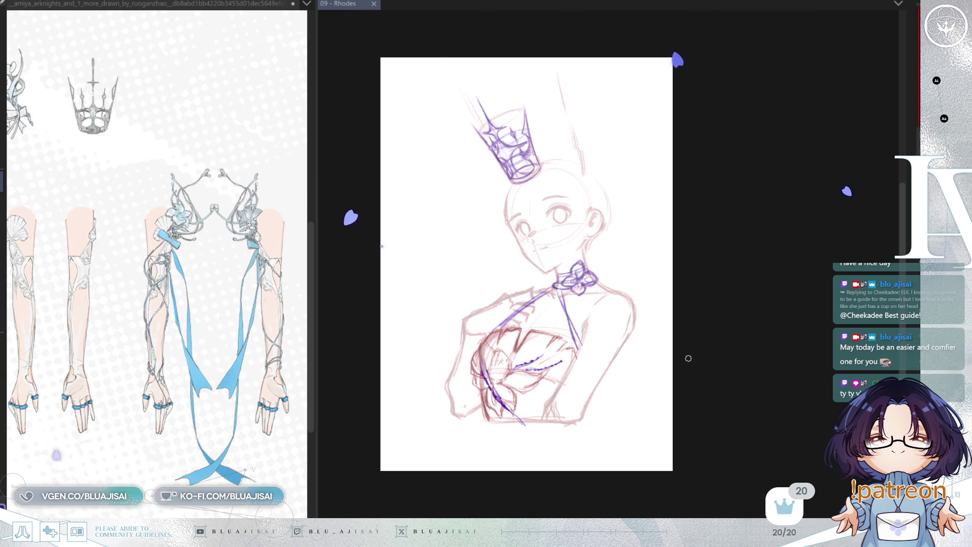
scroll(566, 389, up, 5)
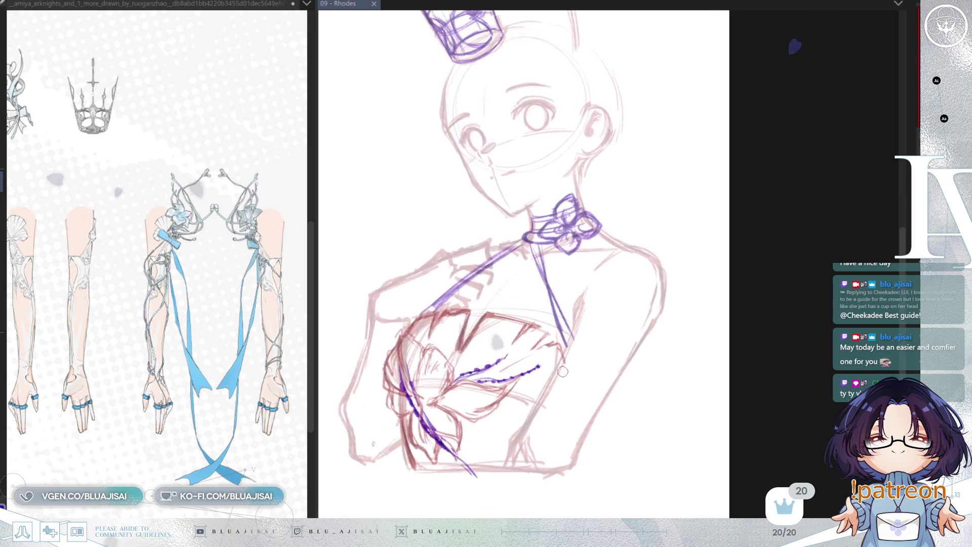
- Zoom into the chest area and sketch the first small purple glove stroke beside it
drag(566, 390, 641, 364)
scroll(203, 354, up, 3)
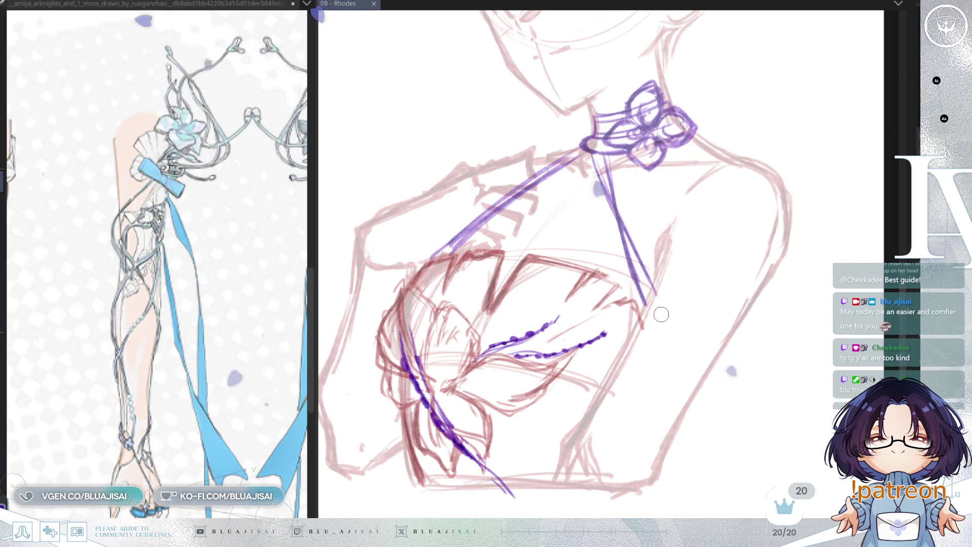
click(701, 284)
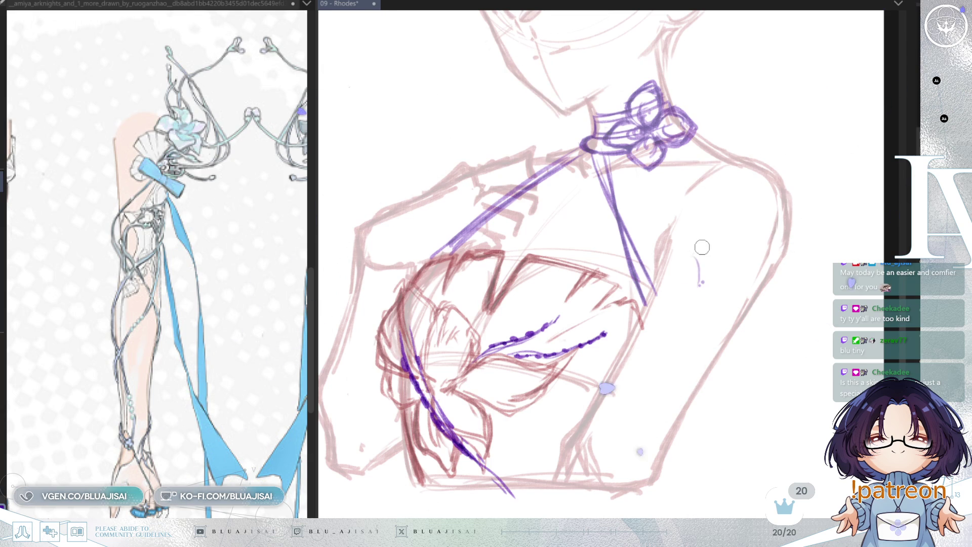
drag(685, 254, 699, 288)
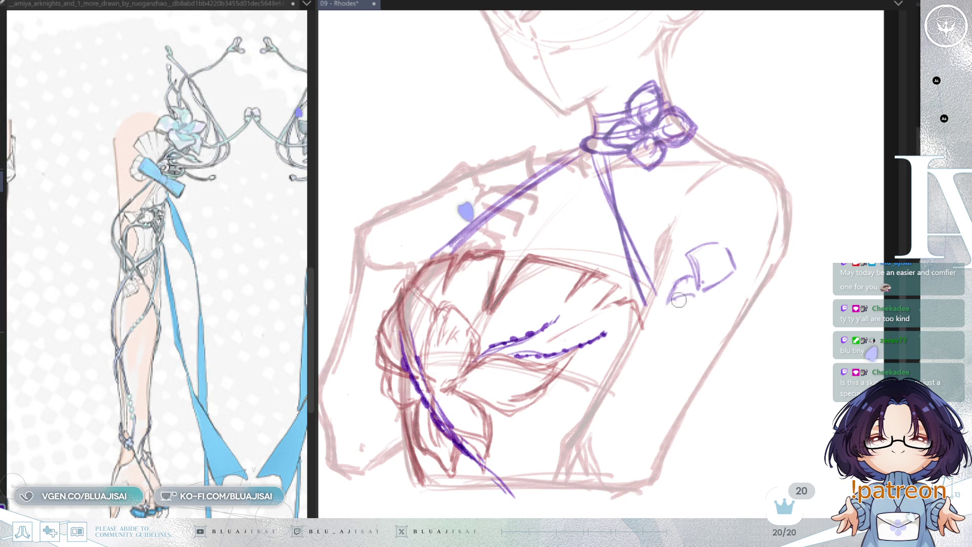
- Outline the purple fan flower on the upper arm, hatch its ribs, and add a short stem
drag(690, 278, 669, 302)
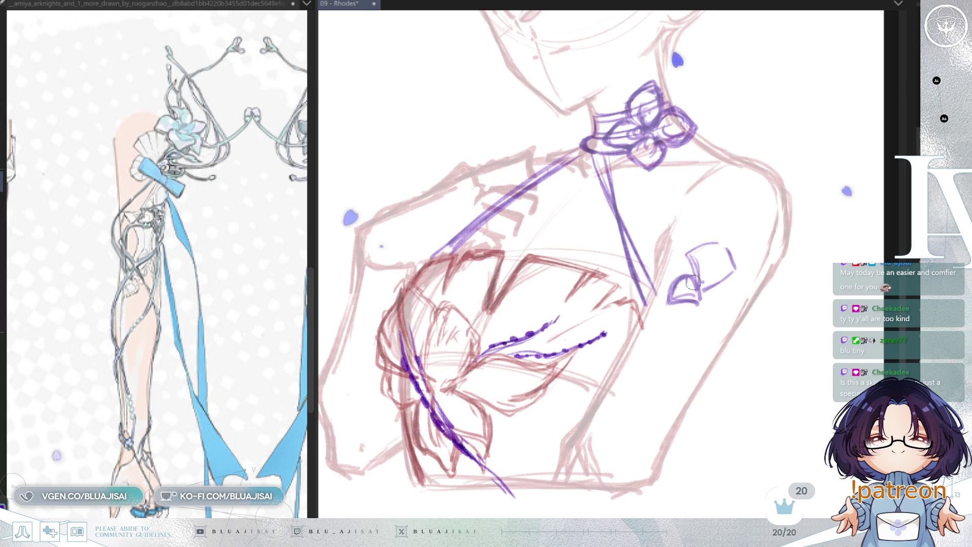
drag(701, 248, 703, 299)
drag(727, 258, 710, 292)
mouse_move(730, 253)
mouse_down()
mouse_move(707, 291)
mouse_move(686, 256)
mouse_move(714, 267)
mouse_move(715, 282)
mouse_up()
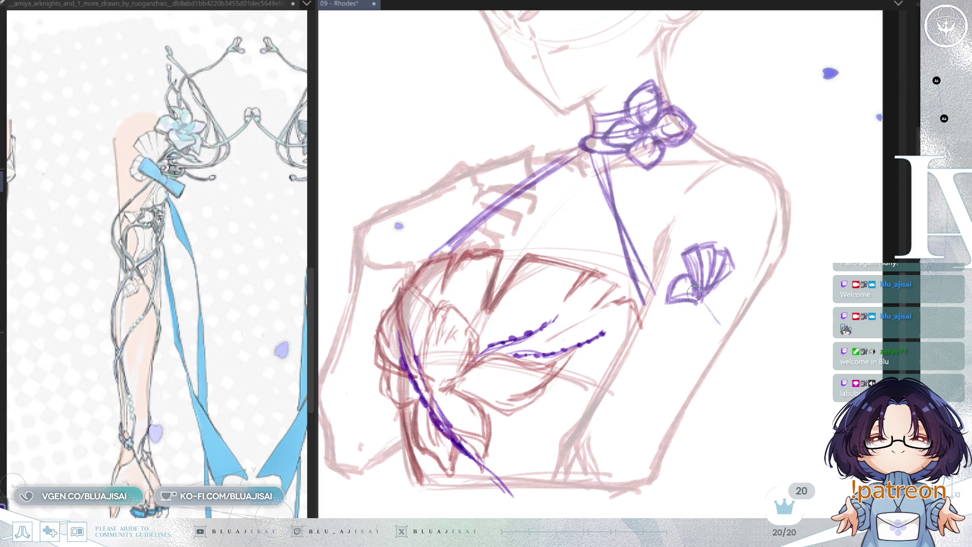
drag(705, 303, 719, 347)
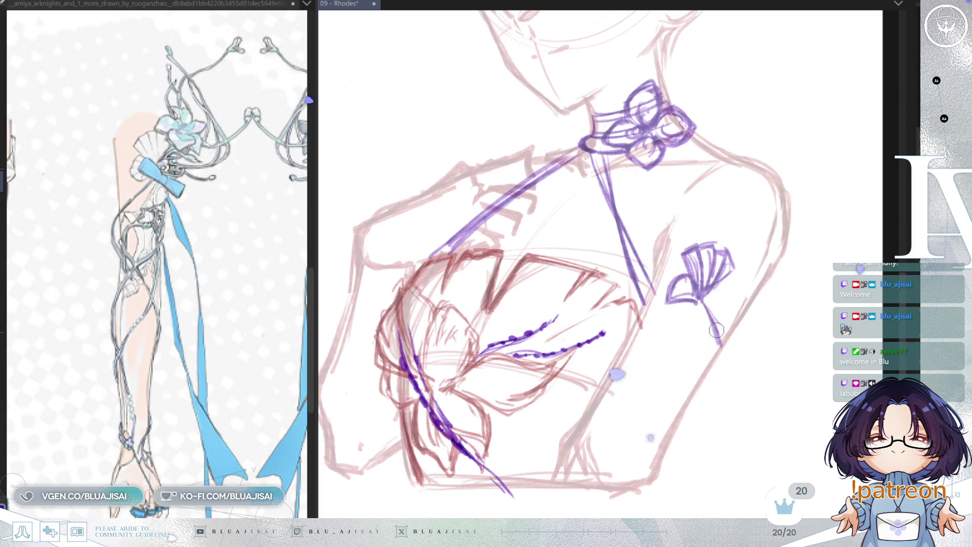
- Draw the bow's stem strokes down the arm, mirroring the canvas to check them
key(m)
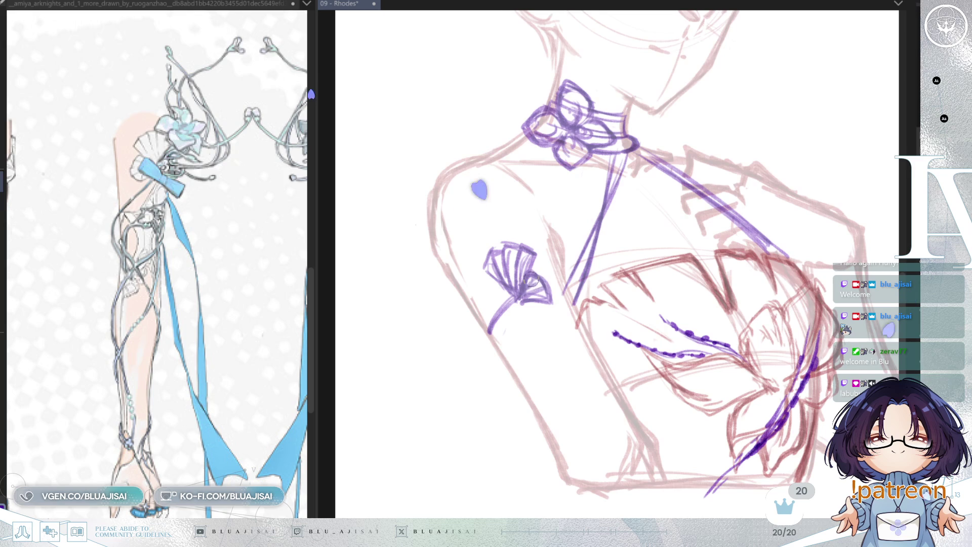
key(m)
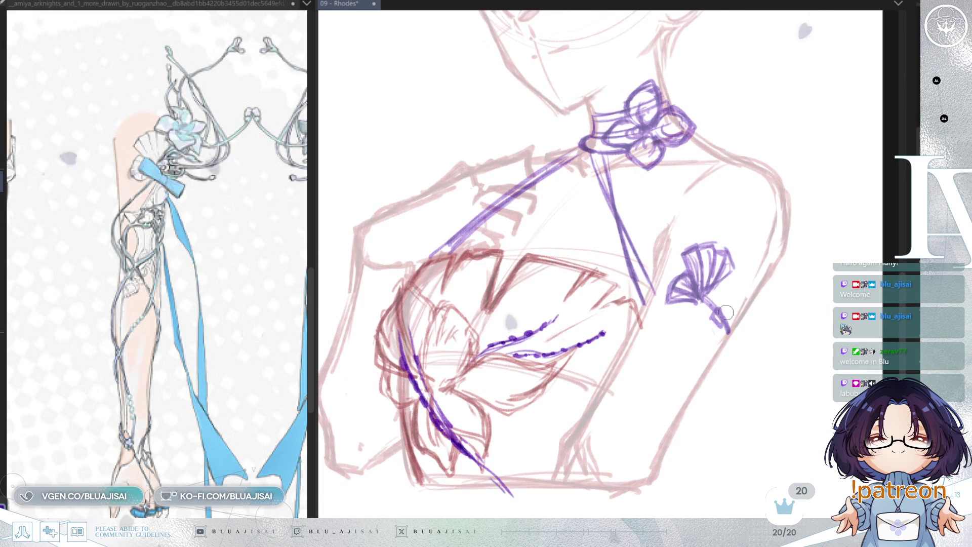
drag(715, 307, 723, 319)
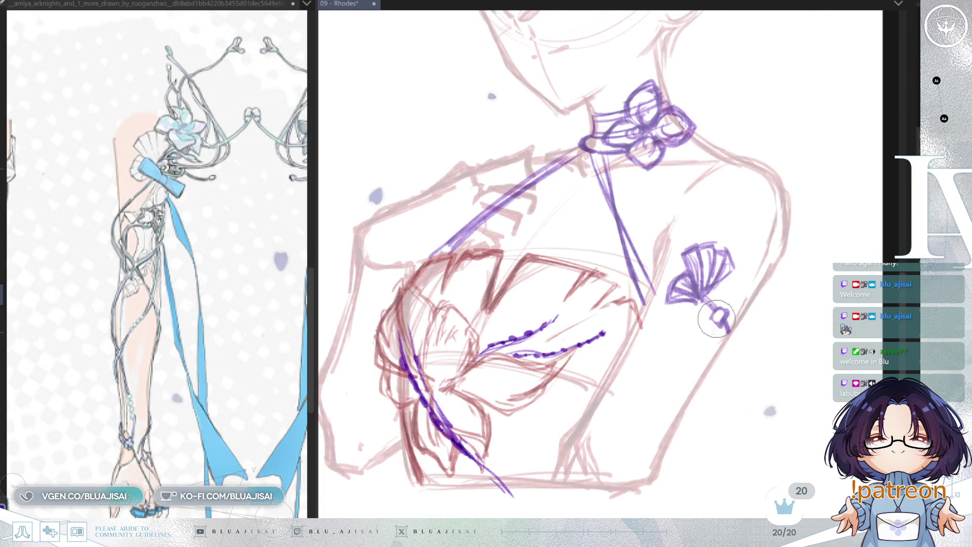
key(m)
drag(490, 313, 468, 352)
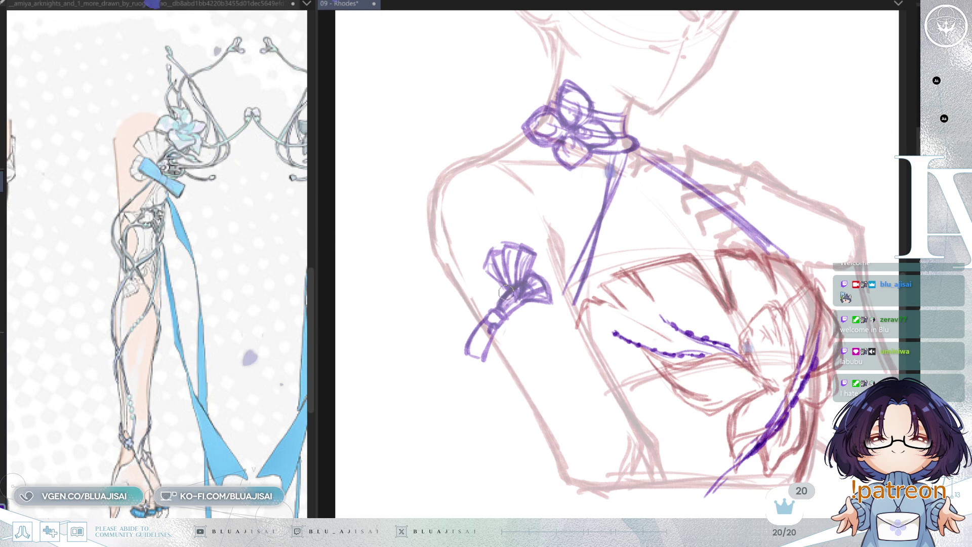
- Erase stray fan strokes, then go back to a small drawing brush
key(e)
drag(507, 304, 512, 294)
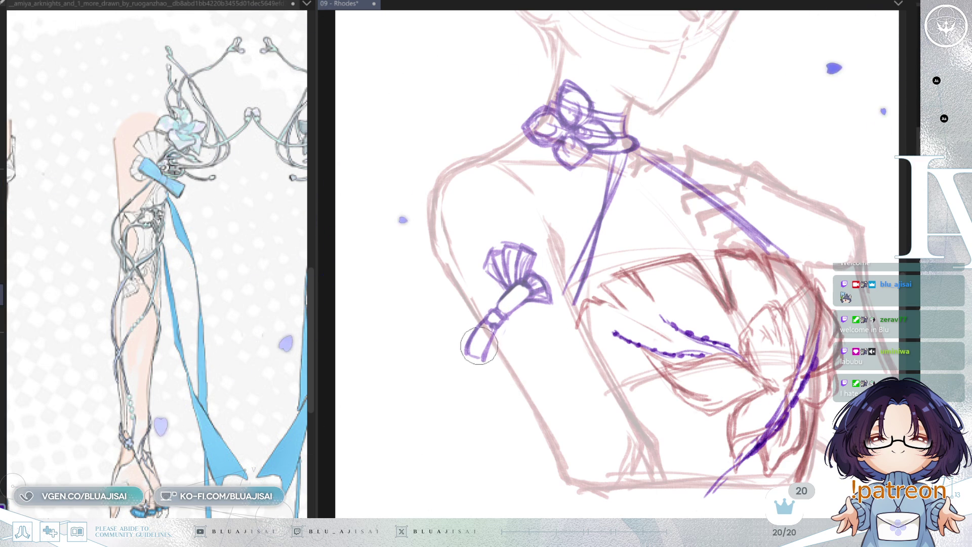
key(b)
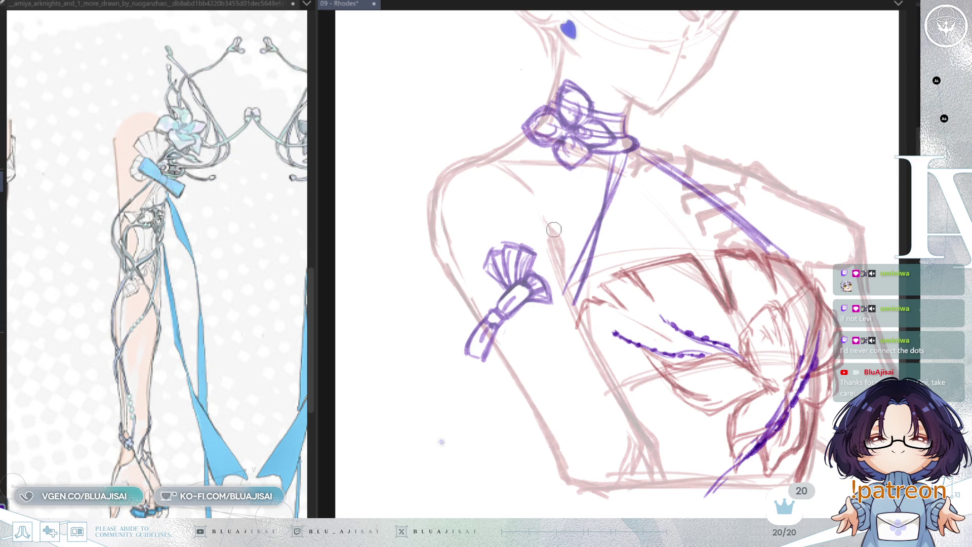
key(m)
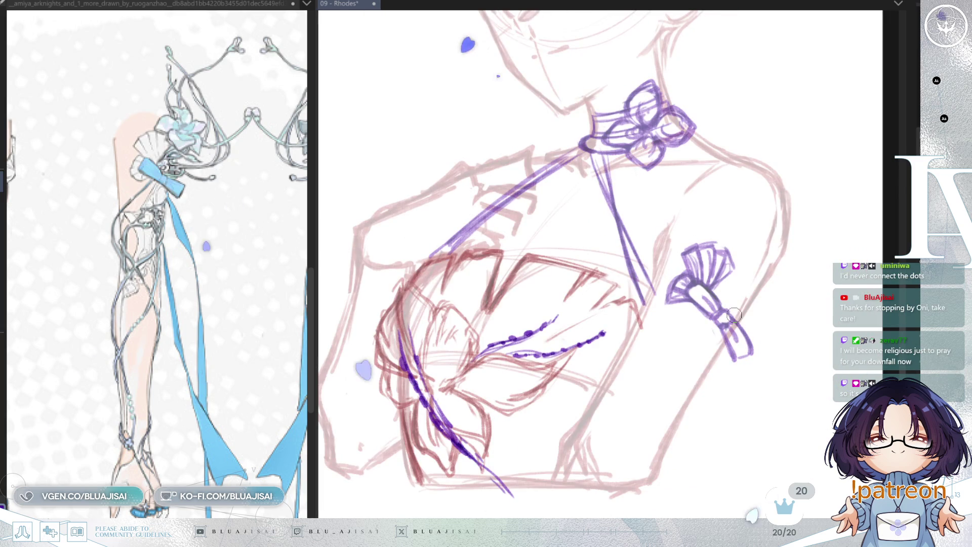
key(bracketright)
key(bracketleft)
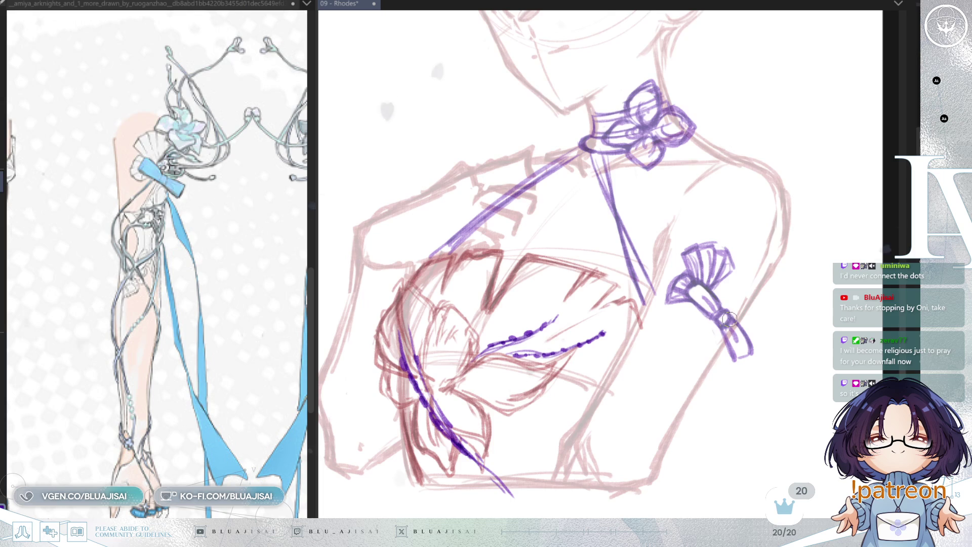
drag(771, 309, 768, 304)
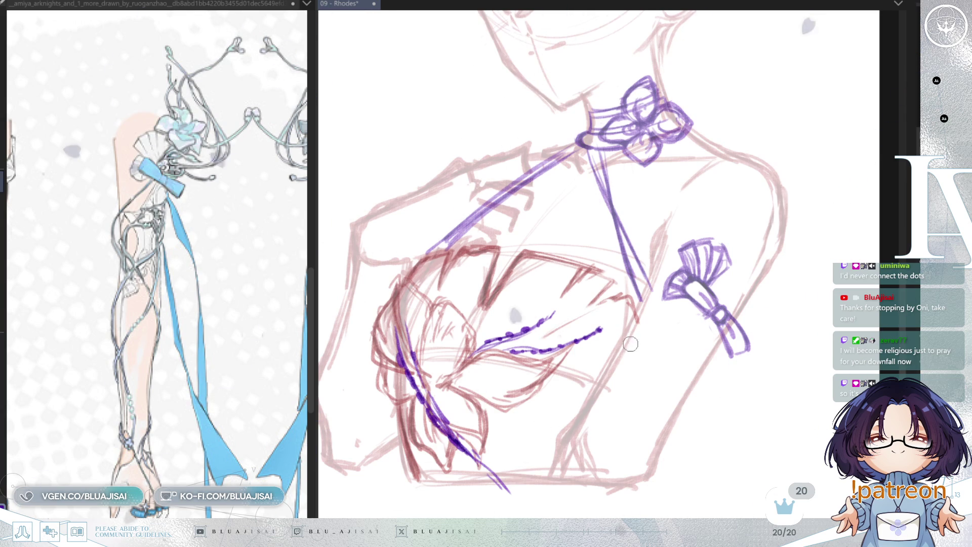
- Draw a bold purple ribbon line from the chest to the bow, checking the reference's leg ribbons
drag(631, 340, 707, 311)
drag(630, 340, 704, 314)
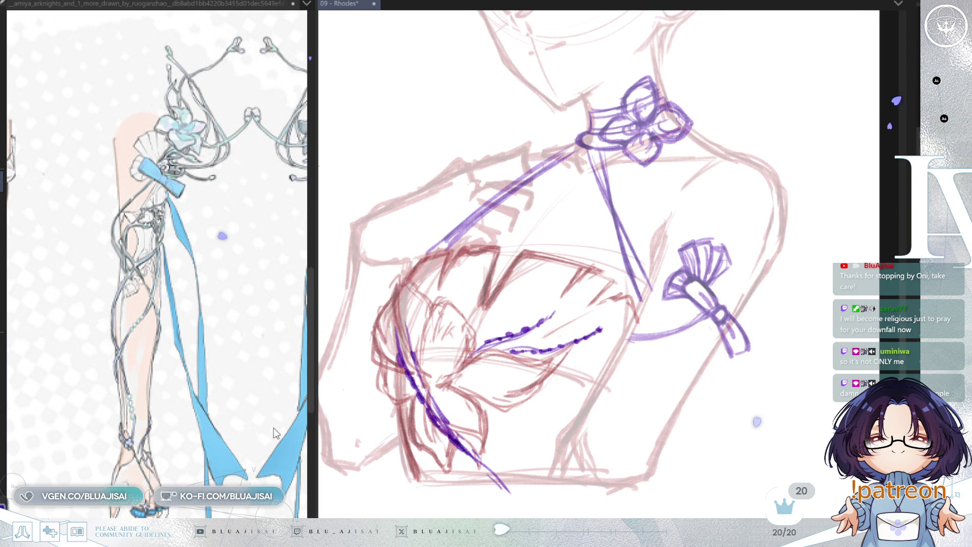
drag(298, 428, 231, 423)
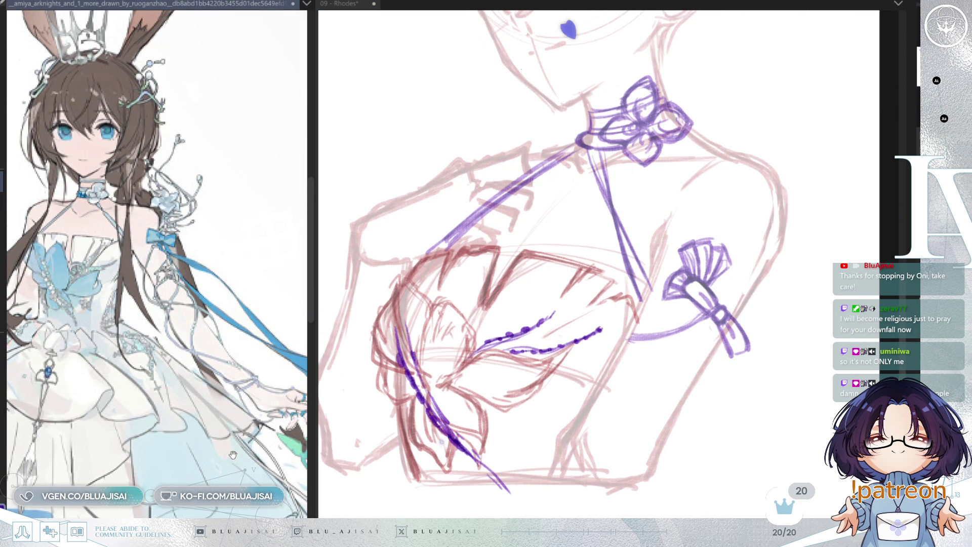
scroll(220, 442, down, 5)
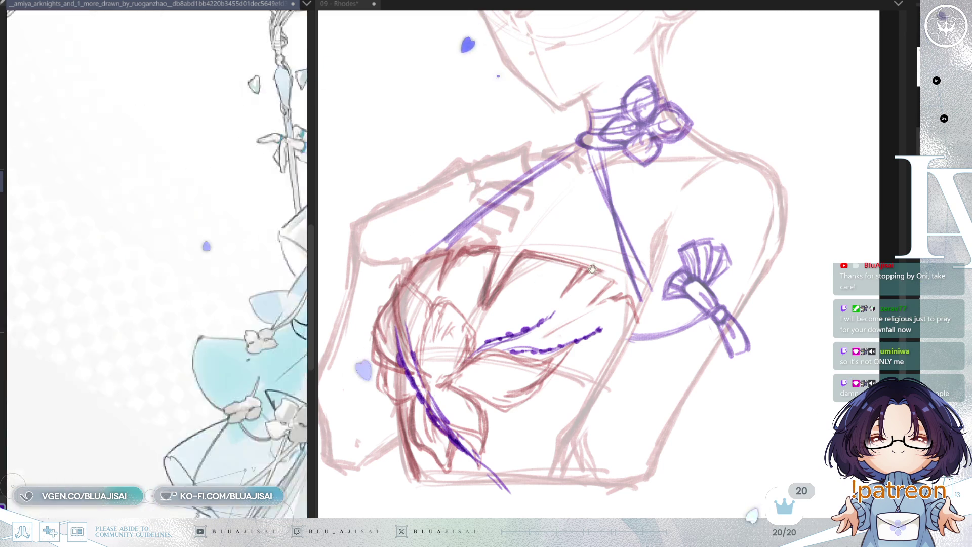
scroll(160, 427, up, 4)
scroll(194, 420, down, 4)
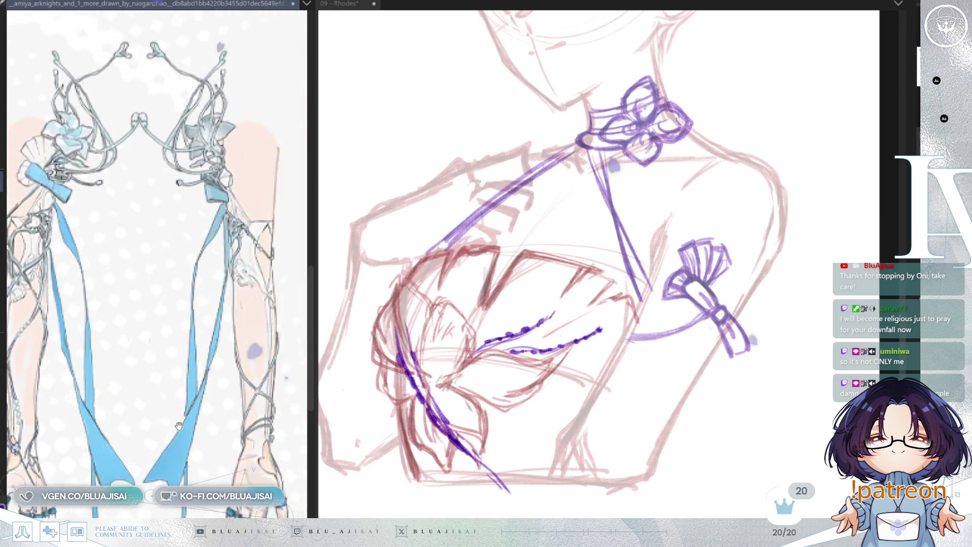
mouse_move(194, 419)
mouse_down()
mouse_move(255, 425)
mouse_move(223, 411)
mouse_up()
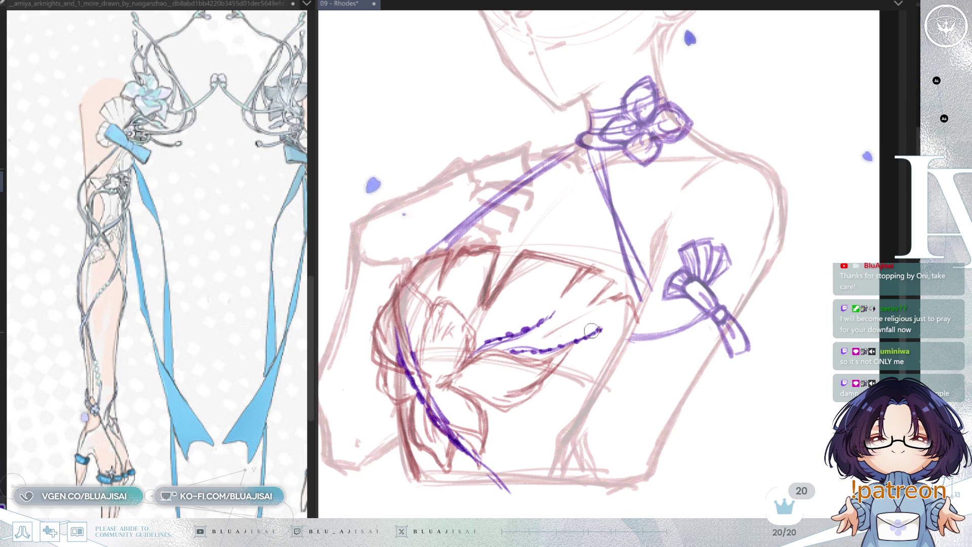
- Thicken the ribbon lines running down from the bow
mouse_move(599, 350)
mouse_down()
mouse_move(602, 313)
mouse_move(573, 405)
mouse_up()
drag(630, 359, 575, 404)
drag(633, 310, 569, 409)
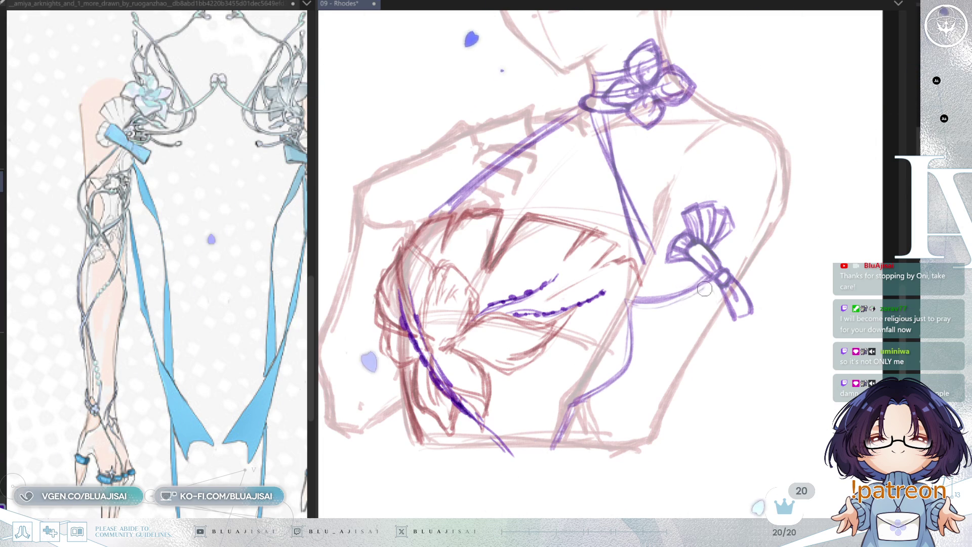
drag(628, 303, 636, 355)
mouse_move(629, 307)
mouse_down()
mouse_move(634, 385)
mouse_move(574, 413)
mouse_up()
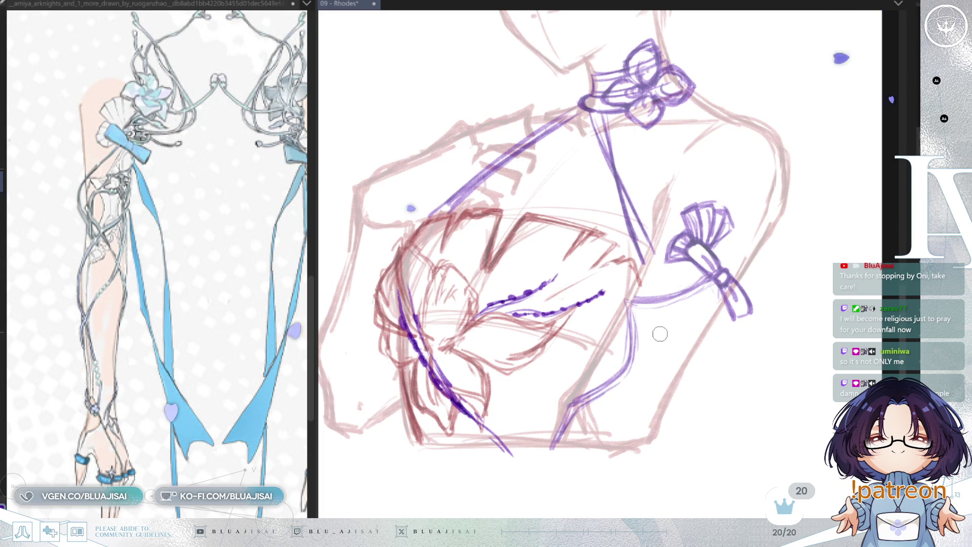
key(Delete)
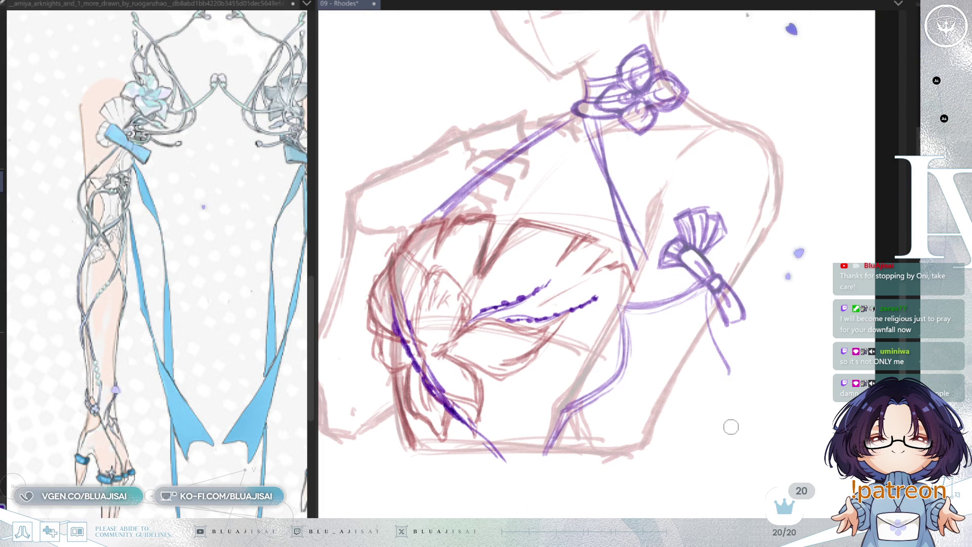
key(h)
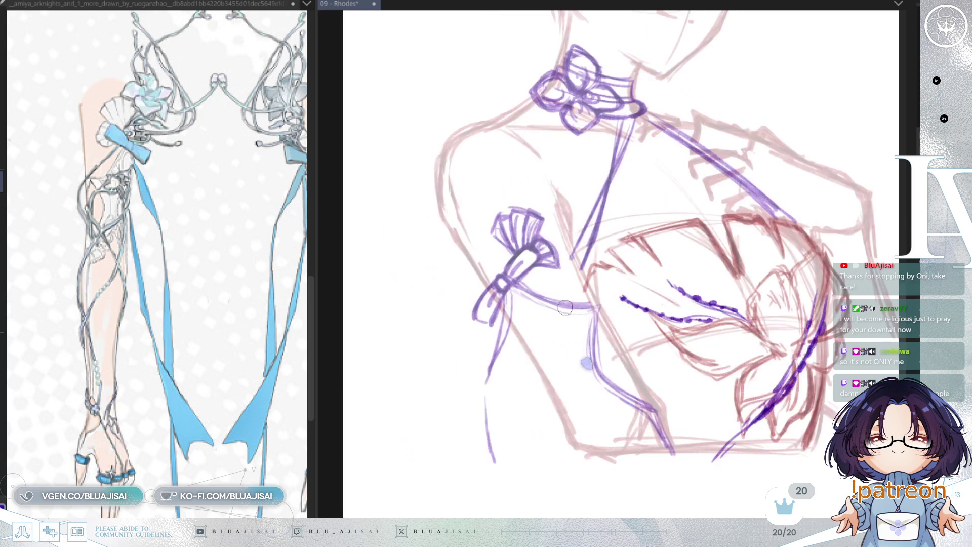
- Sketch the hanging ribbon tails in mirrored view, curving their ends along the bottom
drag(509, 302, 481, 387)
drag(479, 425, 502, 459)
drag(501, 325, 483, 390)
drag(508, 297, 472, 432)
mouse_move(511, 285)
mouse_down()
mouse_move(474, 444)
mouse_move(499, 459)
mouse_up()
drag(477, 416, 536, 457)
mouse_move(479, 425)
mouse_down()
mouse_move(555, 459)
mouse_move(510, 459)
mouse_move(566, 463)
mouse_up()
drag(521, 303, 560, 433)
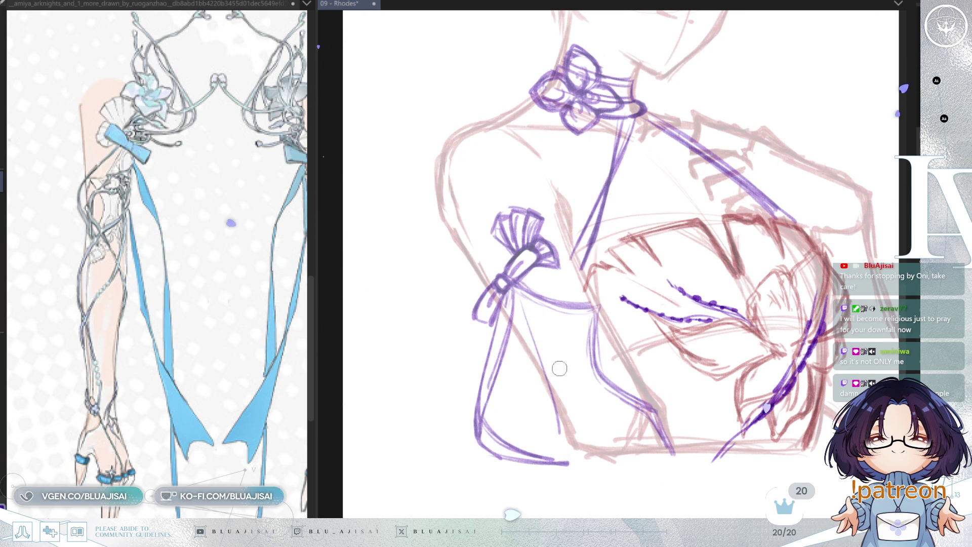
key(h)
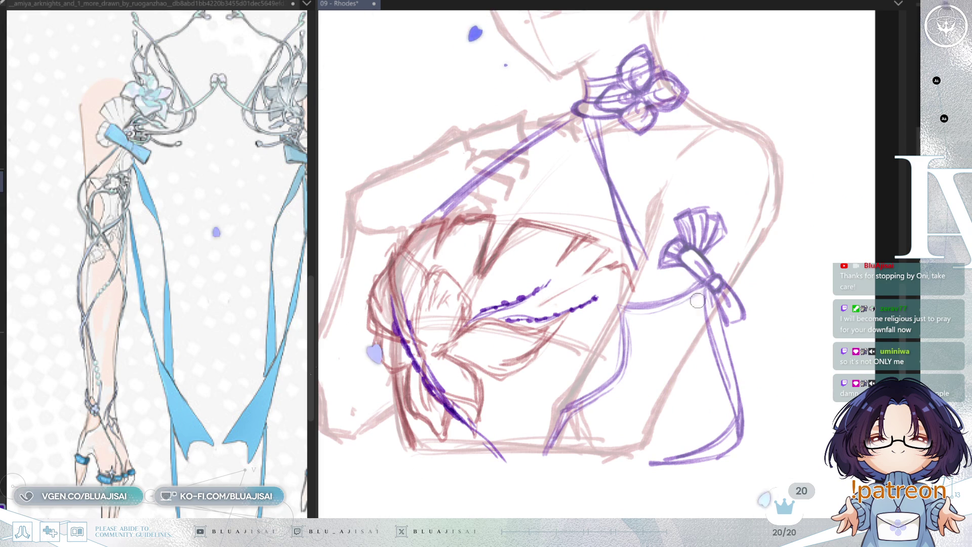
- Extend two ribbon tails from the bow to the sketch's bottom edge and touch up the bow
drag(701, 291, 679, 415)
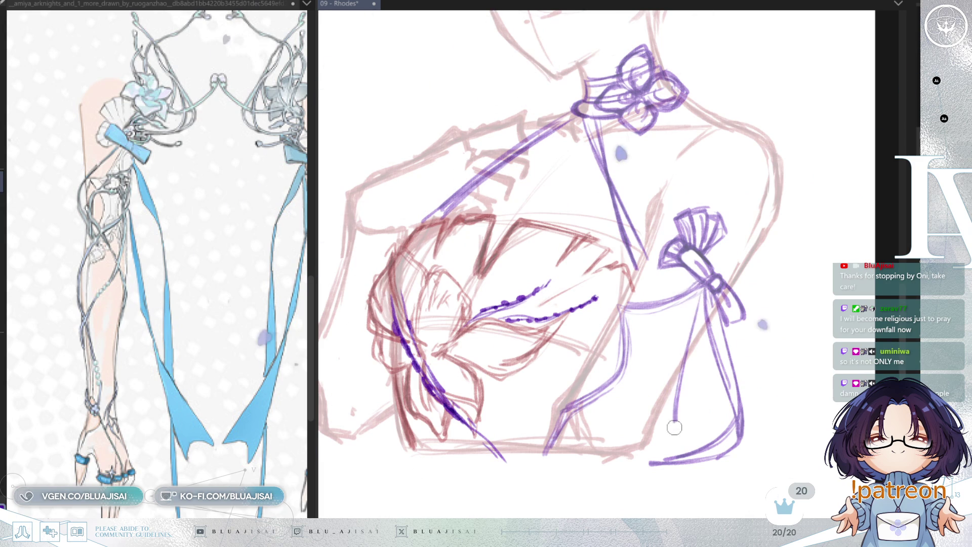
drag(705, 344, 658, 460)
mouse_move(694, 400)
mouse_down()
mouse_move(678, 458)
mouse_move(662, 471)
mouse_up()
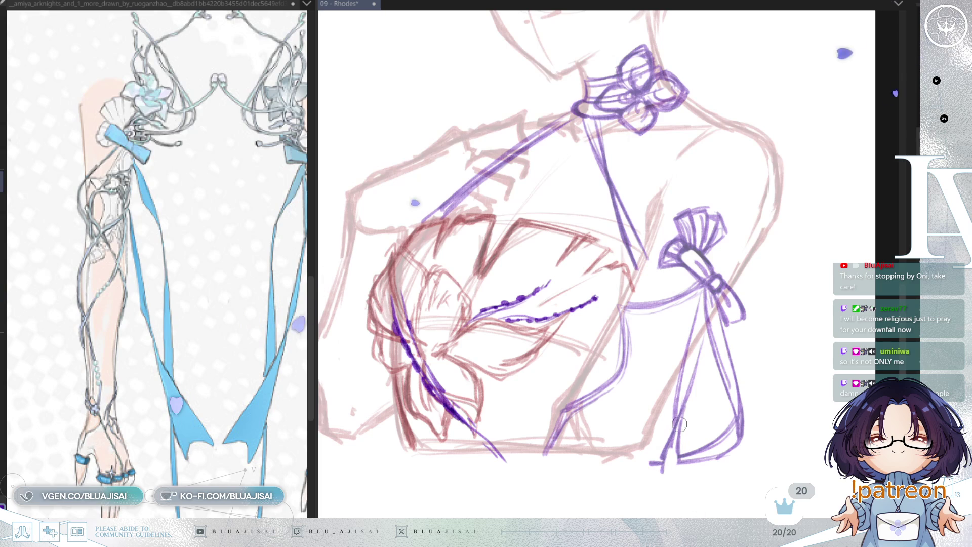
mouse_move(704, 295)
mouse_down()
mouse_move(668, 450)
mouse_move(676, 423)
mouse_up()
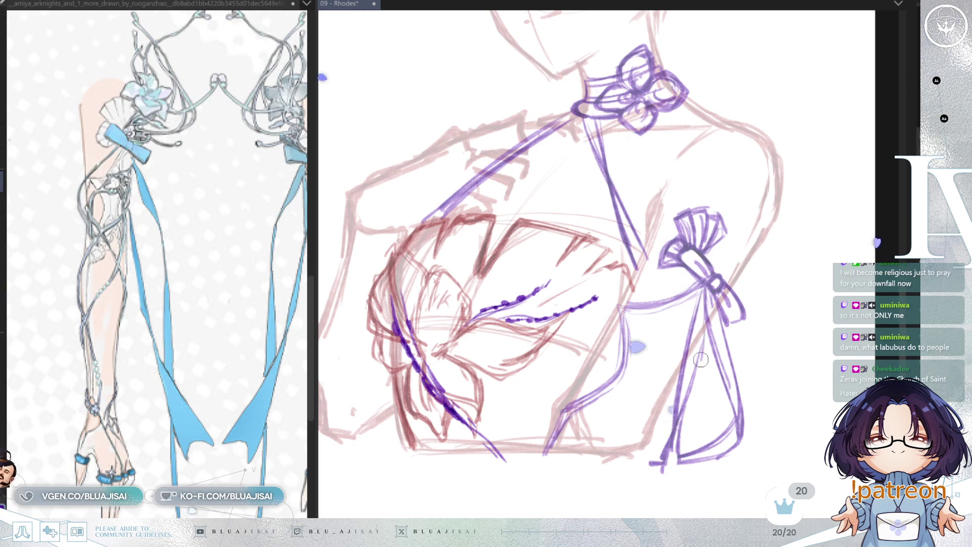
mouse_move(710, 289)
mouse_down()
mouse_move(696, 339)
mouse_move(704, 337)
mouse_up()
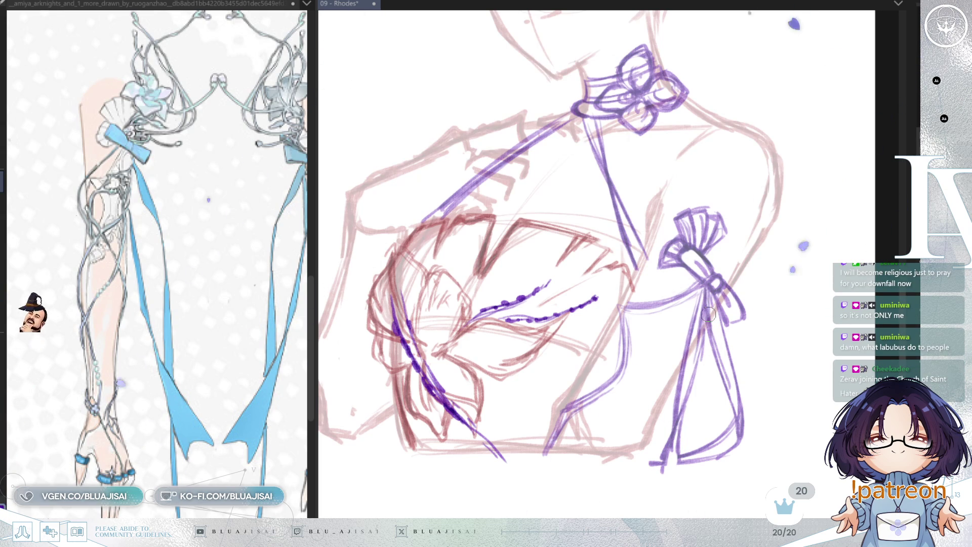
scroll(708, 315, down, 5)
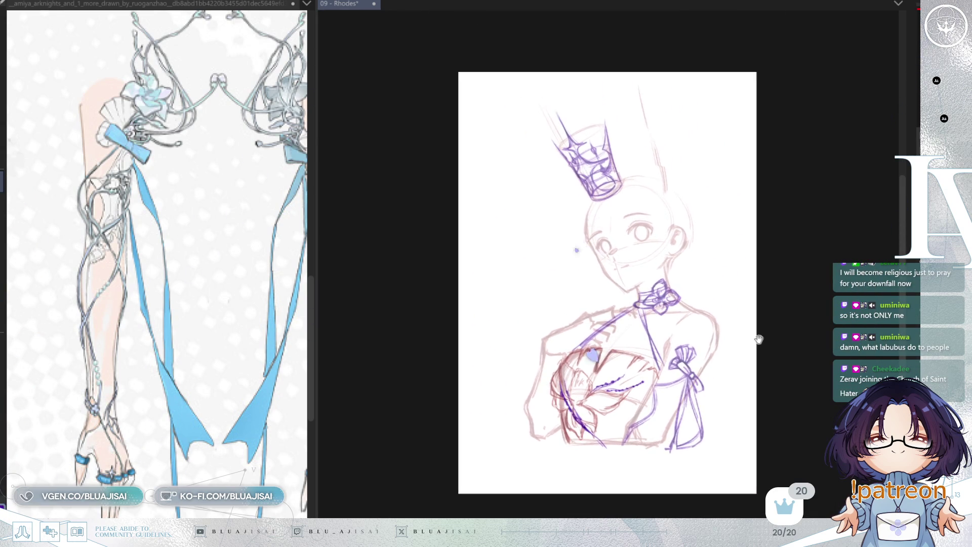
- Mirror the canvas to check proportions, then bring the reference character's head into view
key(h)
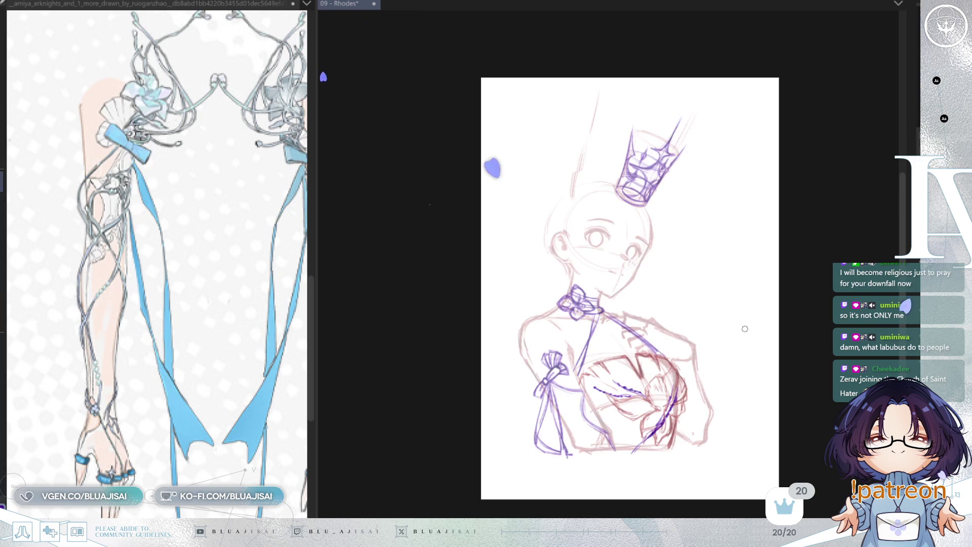
key(h)
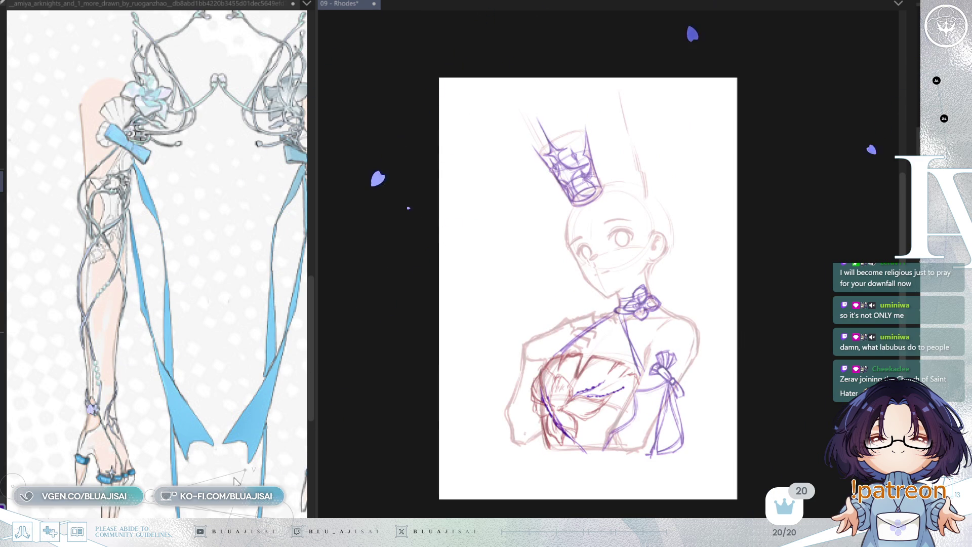
scroll(62, 465, up, 10)
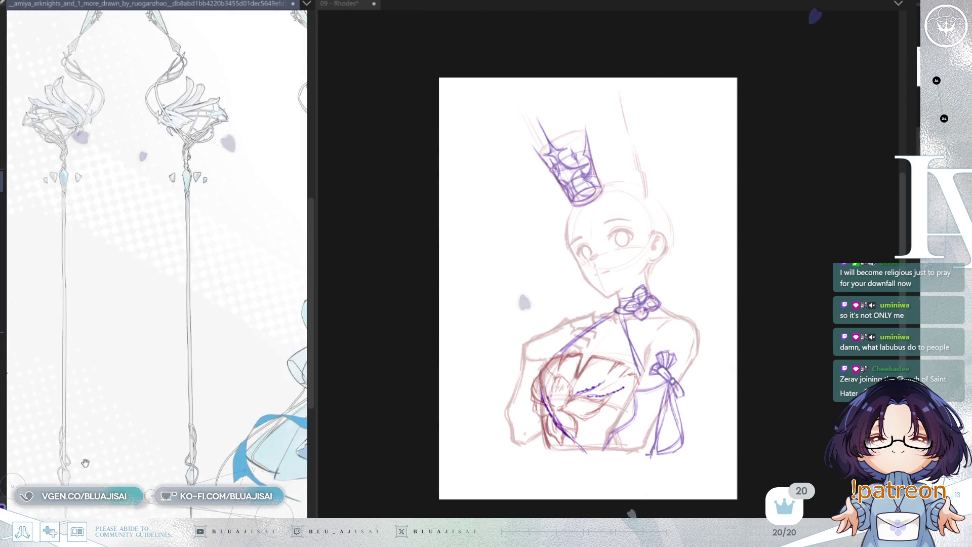
scroll(61, 465, down, 5)
scroll(191, 420, up, 5)
drag(191, 419, 210, 431)
scroll(209, 431, down, 2)
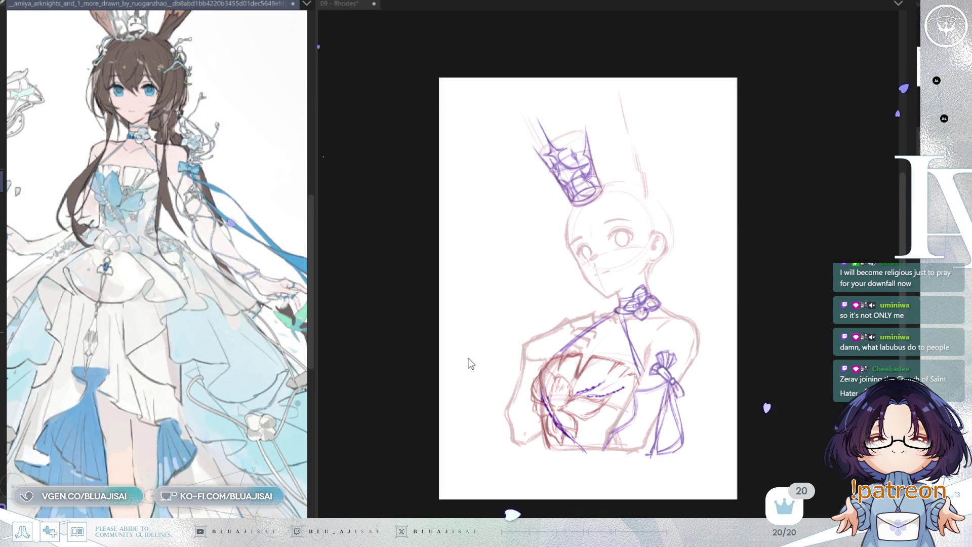
- Switch to the 09 - Rhodes document, zoom into the head, and redo until the rough red hair shows
click(701, 333)
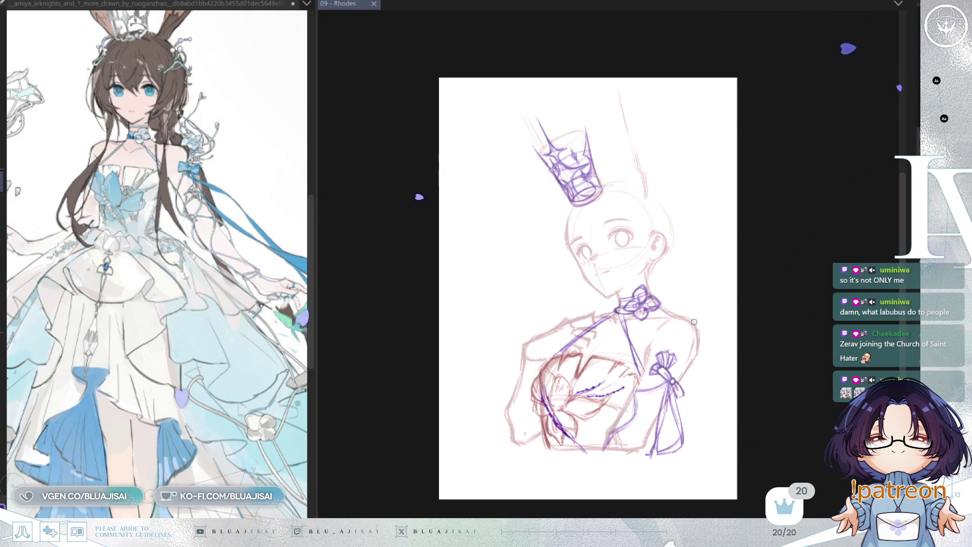
scroll(665, 268, up, 2)
scroll(664, 268, down, 3)
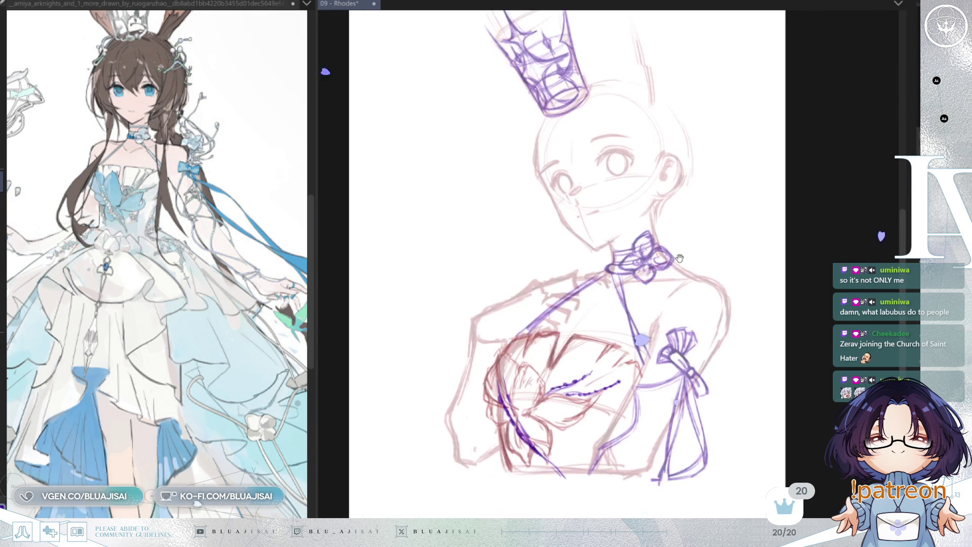
scroll(660, 308, up, 2)
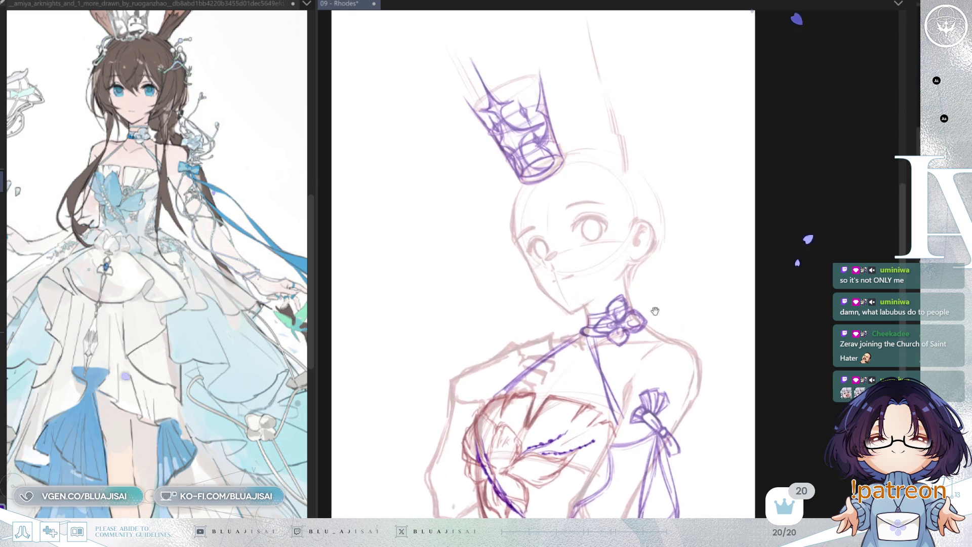
scroll(218, 327, up, 3)
scroll(217, 327, up, 2)
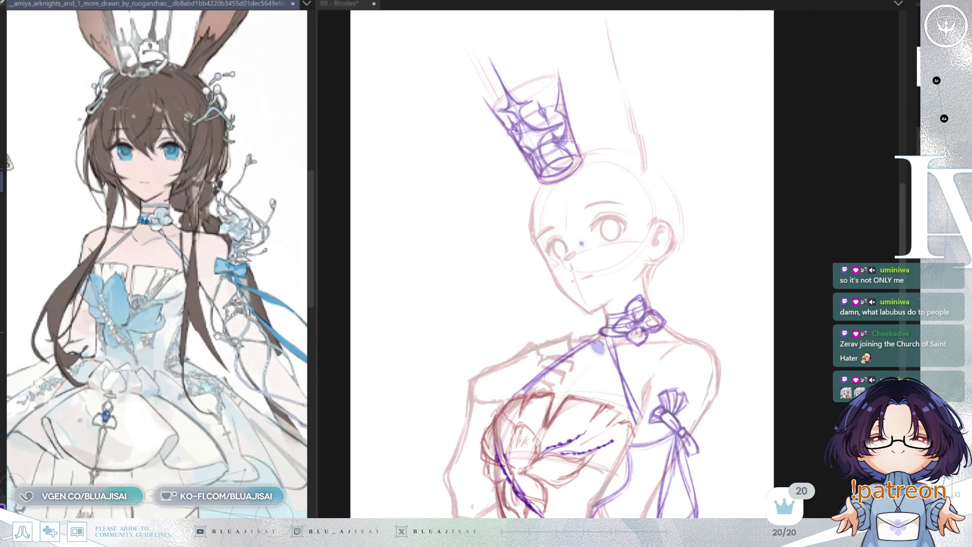
scroll(637, 264, up, 2)
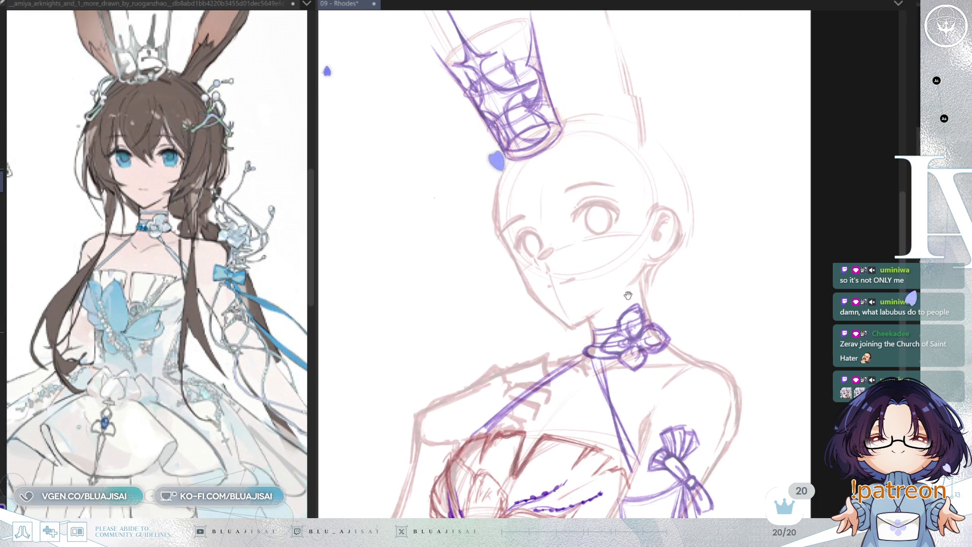
key(ctrl+z)
key(ctrl+y)
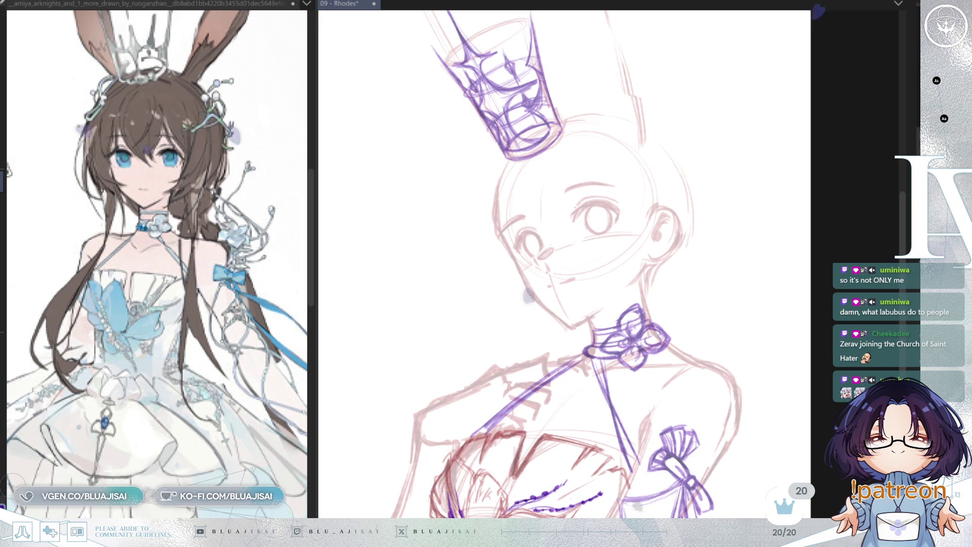
key(ctrl+y)
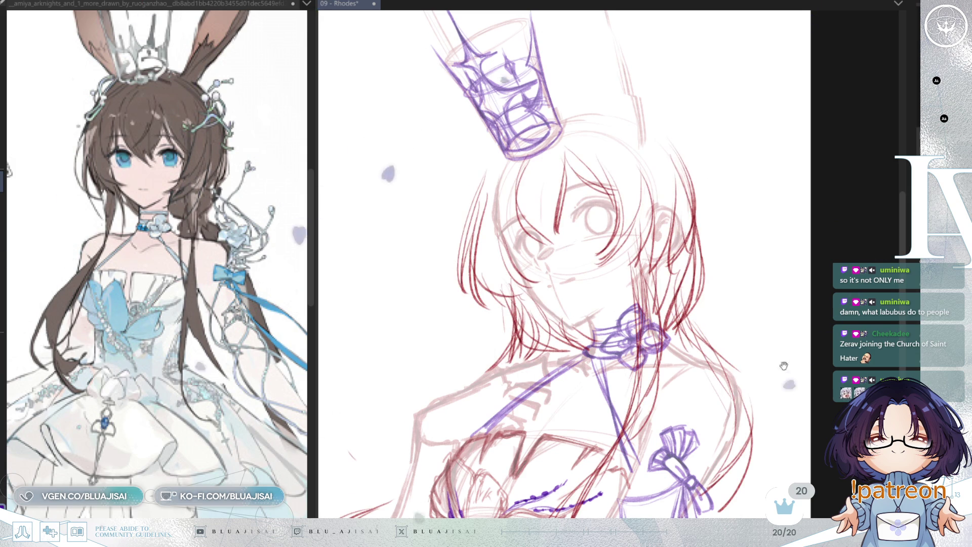
- Frame and tilt the view on the head, then draw two dark red bang strands beside the face
scroll(791, 366, down, 5)
scroll(791, 366, up, 4)
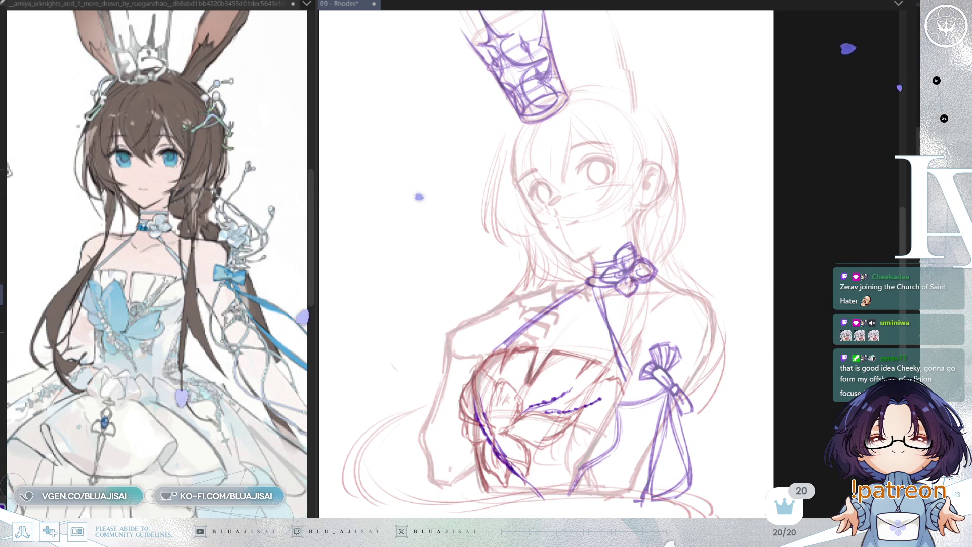
scroll(652, 301, up, 1)
drag(652, 301, 649, 337)
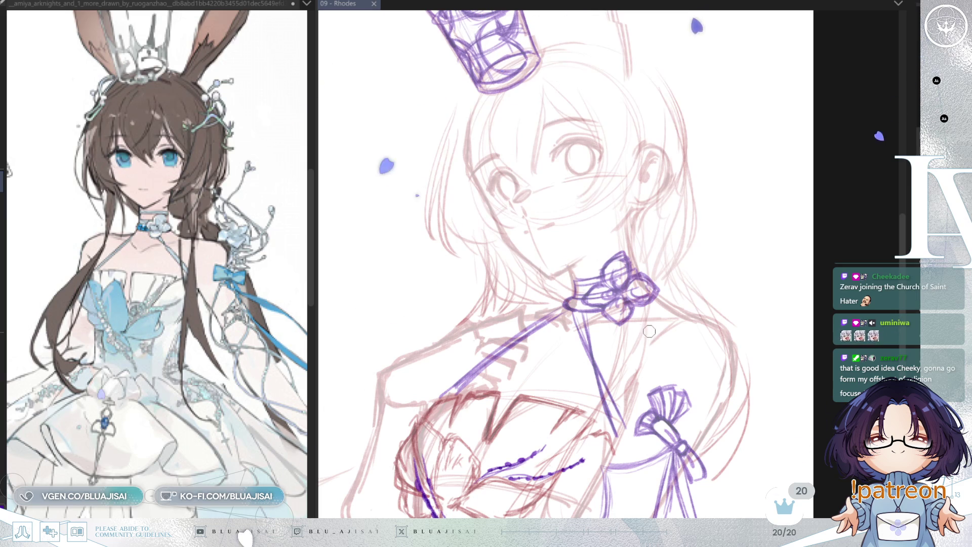
drag(648, 371, 653, 376)
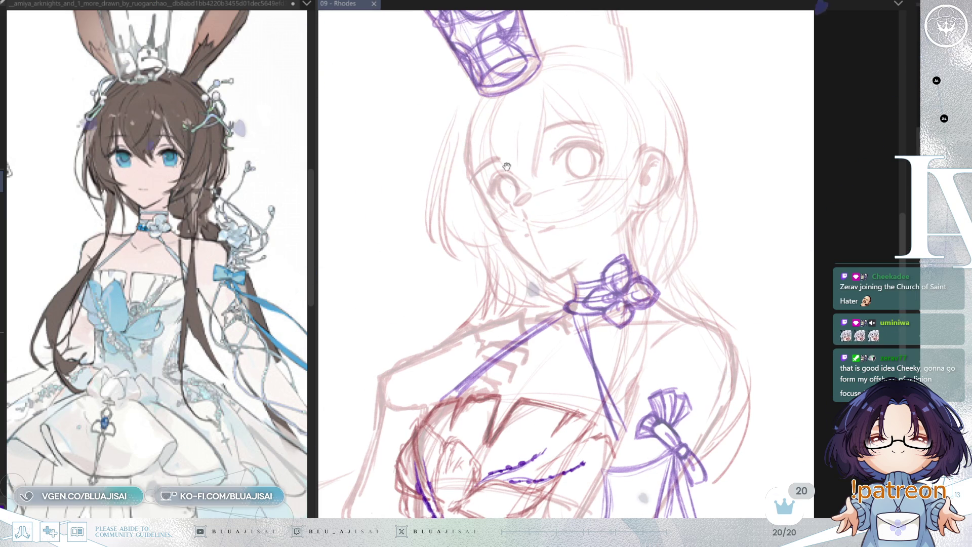
drag(484, 105, 492, 145)
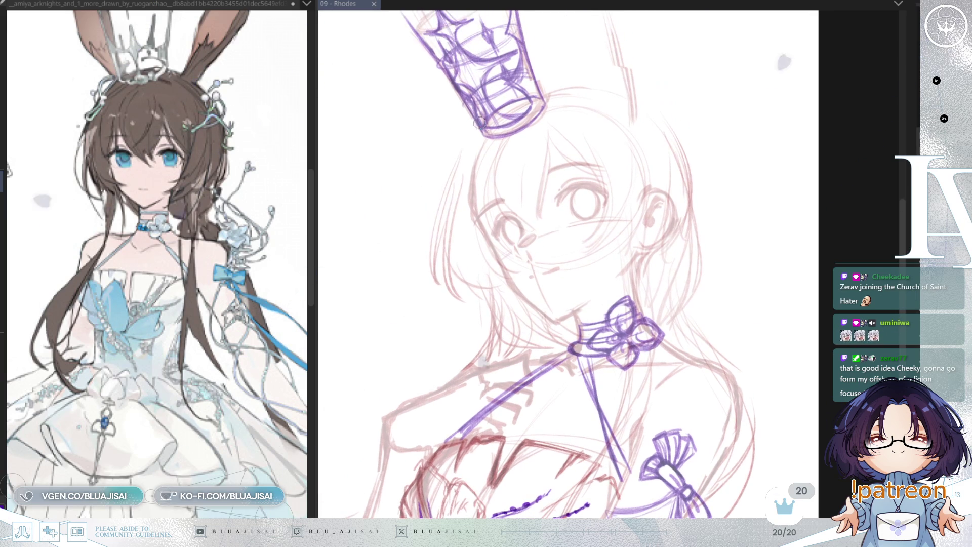
click(505, 154)
drag(506, 148, 499, 228)
drag(506, 148, 503, 221)
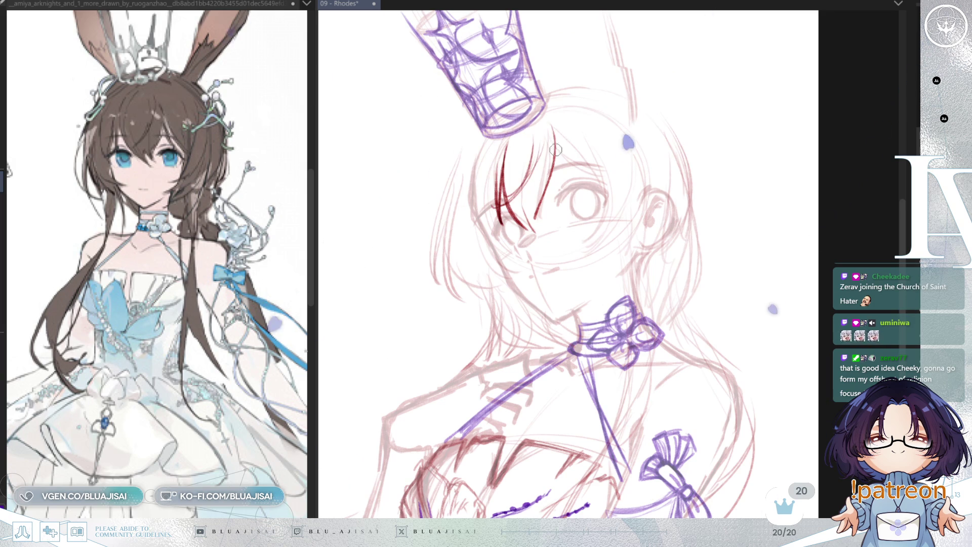
- Add red strands across the forehead, thin them with a large eraser, and add one left of the face
mouse_move(561, 132)
mouse_down()
mouse_move(549, 203)
mouse_move(543, 198)
mouse_up()
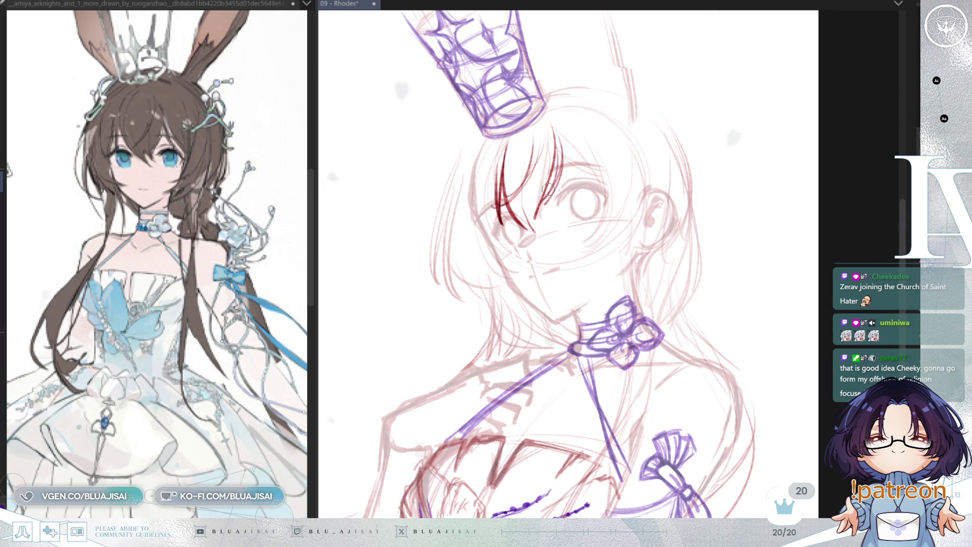
key(e)
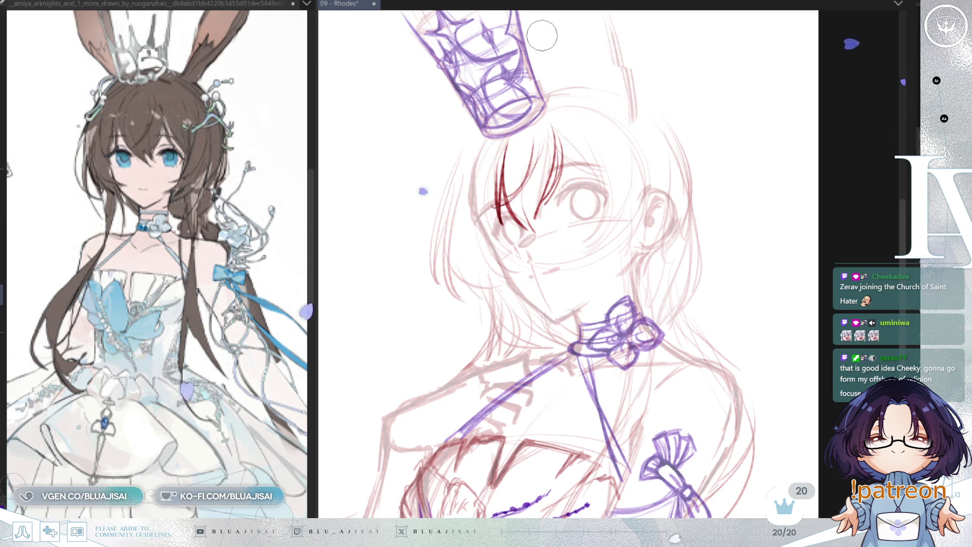
drag(561, 128, 543, 198)
drag(556, 146, 550, 174)
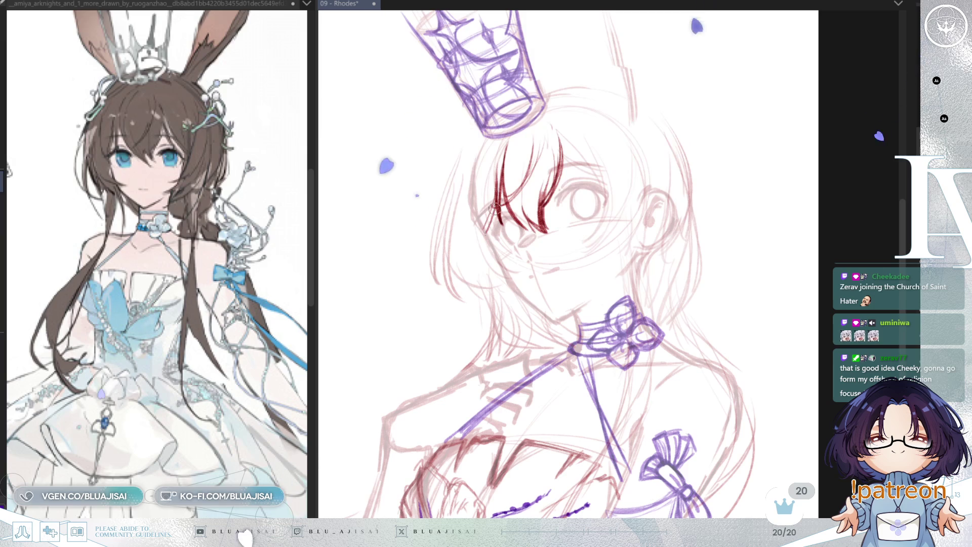
drag(479, 178, 490, 239)
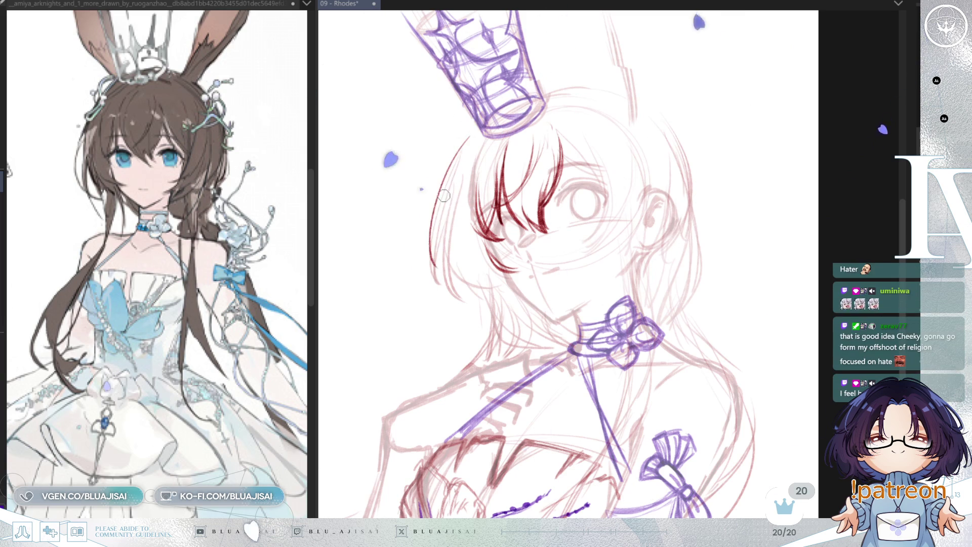
- Draw the red outer hair line left of the face, extending it down into a curl
drag(470, 130, 432, 266)
drag(463, 149, 435, 278)
key(ctrl+z)
mouse_move(470, 133)
mouse_down()
mouse_move(433, 243)
mouse_move(445, 298)
mouse_up()
- Add a bold red hair line down the left side of the neck
drag(445, 221, 475, 340)
key(ctrl+z)
key(ctrl+z)
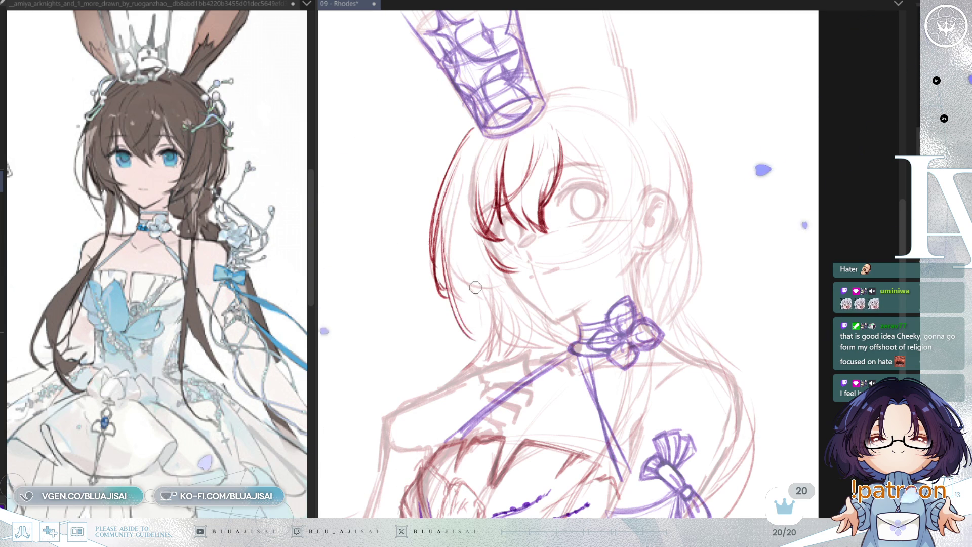
drag(448, 228, 466, 328)
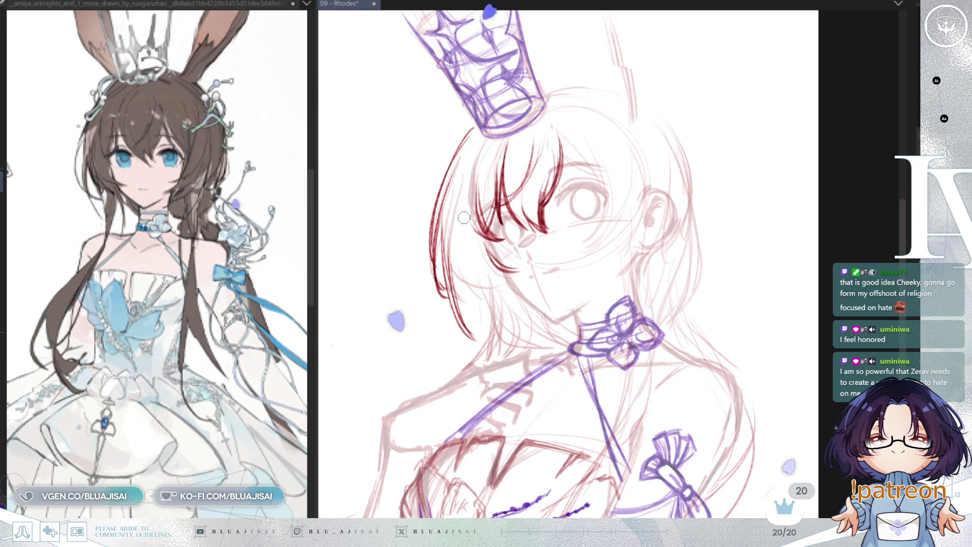
drag(471, 223, 484, 180)
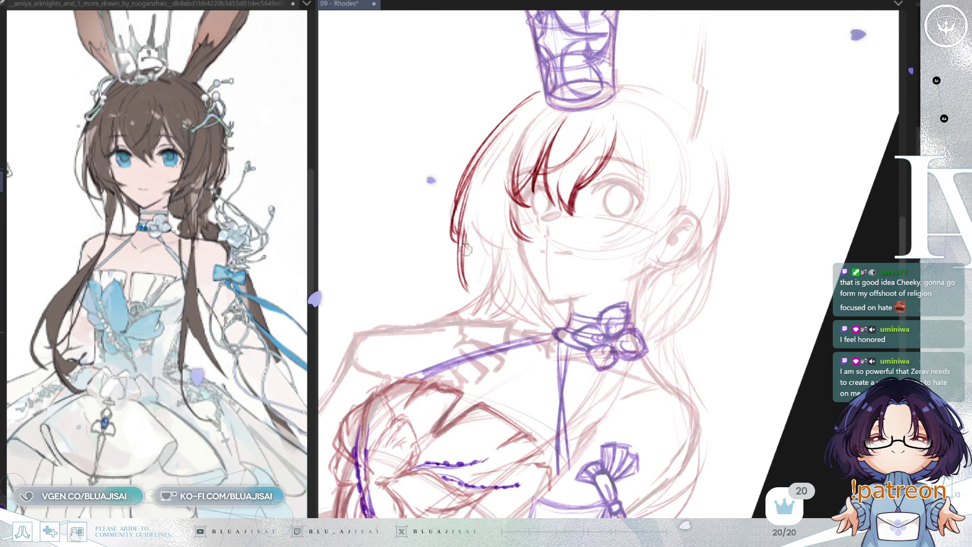
- Draw more red hair strands on the left side of the face
mouse_move(494, 198)
mouse_down()
mouse_move(465, 254)
mouse_move(521, 240)
mouse_up()
key(ctrl+z)
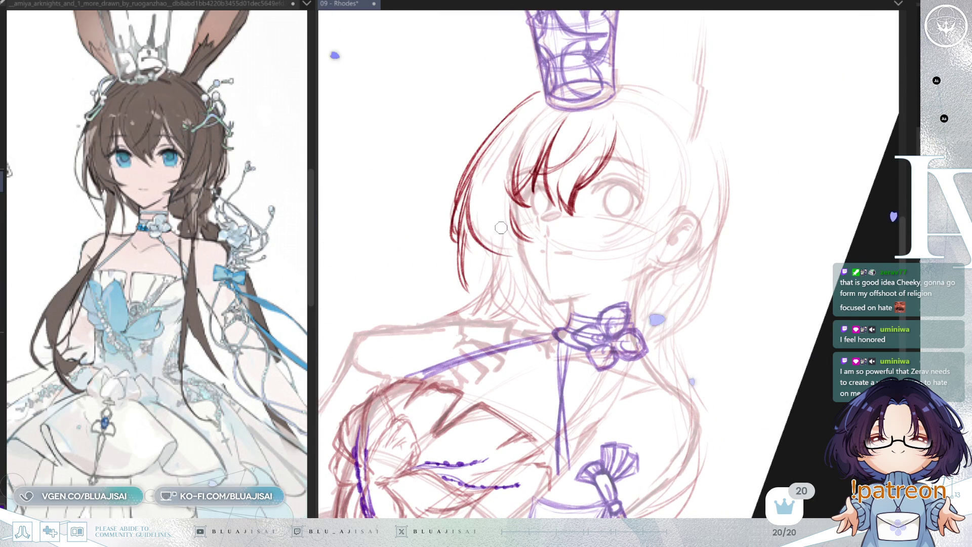
mouse_move(499, 207)
mouse_down()
mouse_move(507, 253)
mouse_move(531, 253)
mouse_up()
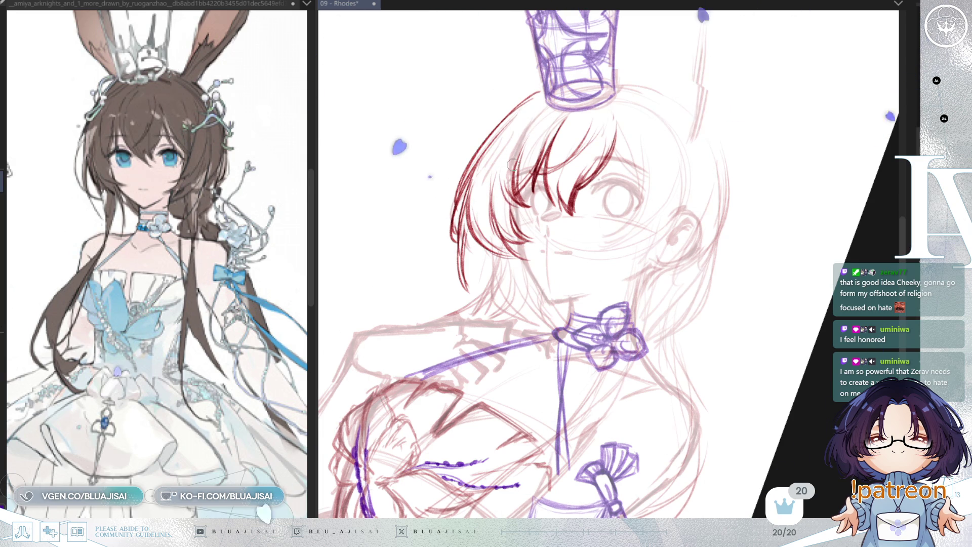
key(minus)
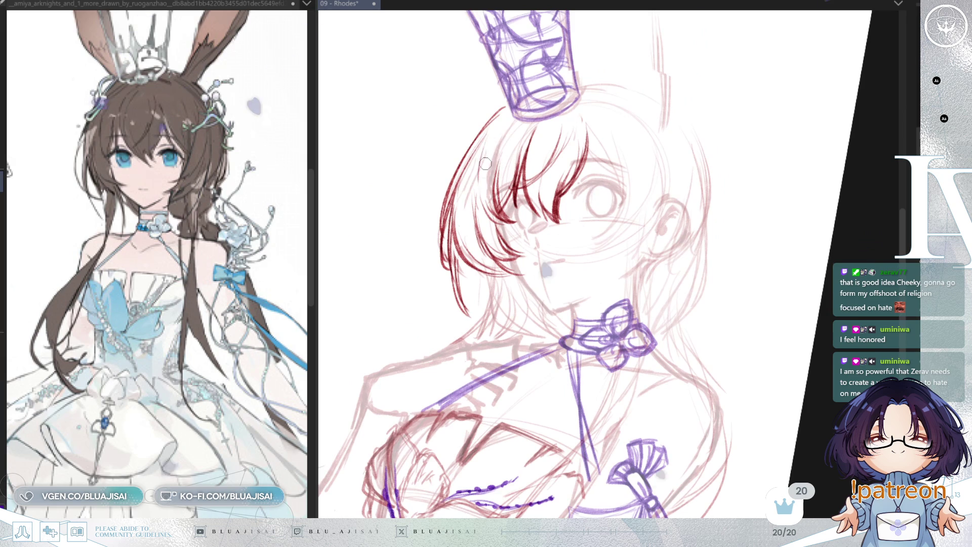
key(minus)
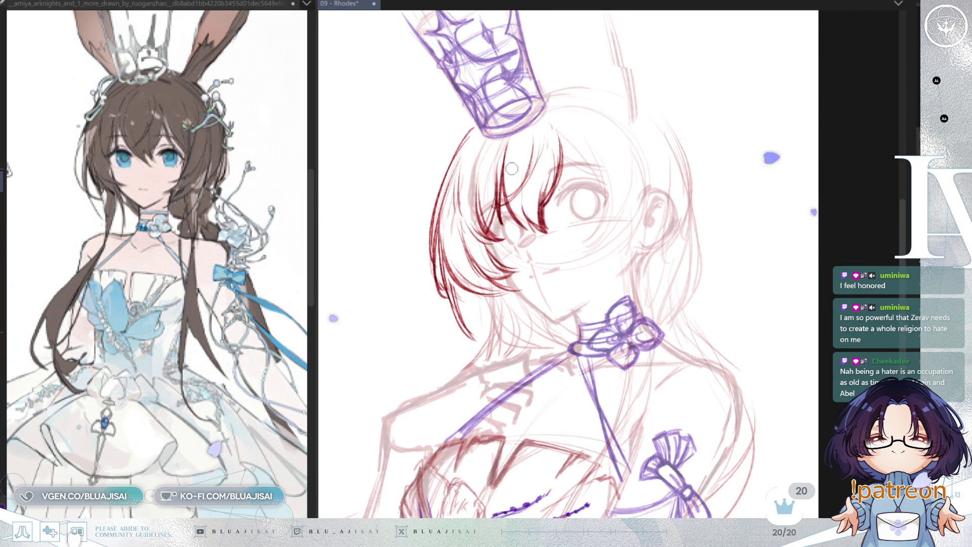
drag(515, 174, 525, 181)
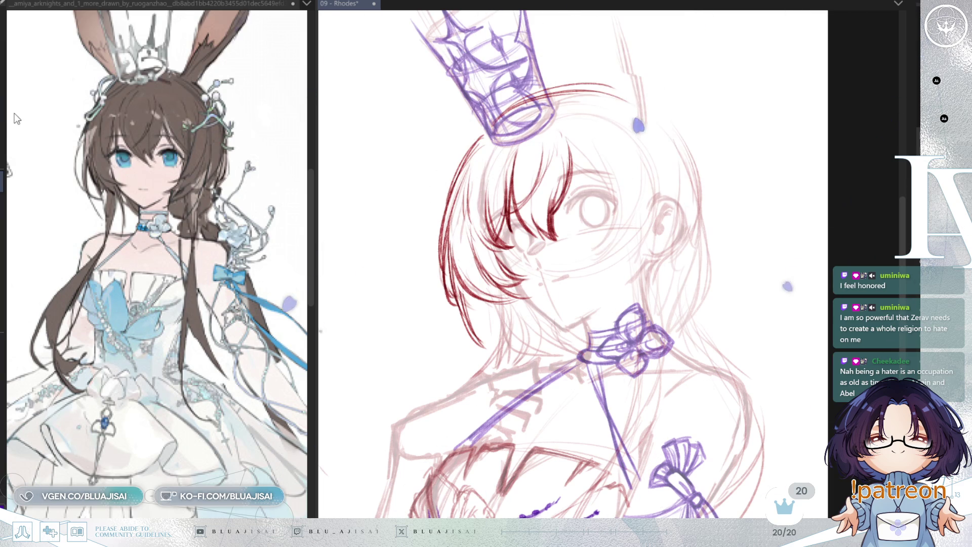
- Lasso the left bangs, reshape them with Free Transform, and commit the change
mouse_move(529, 145)
mouse_down()
mouse_move(505, 203)
mouse_move(512, 235)
mouse_move(570, 242)
mouse_move(578, 192)
mouse_move(561, 131)
mouse_move(562, 167)
mouse_up()
key(ctrl+t)
key(Return)
key(h)
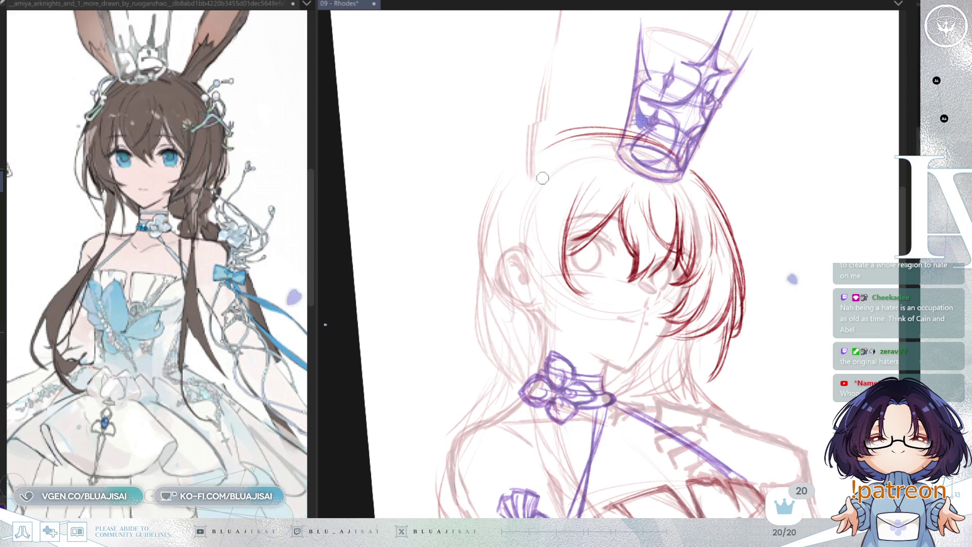
- Draw three curved dark red strands framing the face's right side, then unflip and zoom out
mouse_move(558, 162)
mouse_down()
mouse_move(514, 227)
mouse_move(503, 279)
mouse_up()
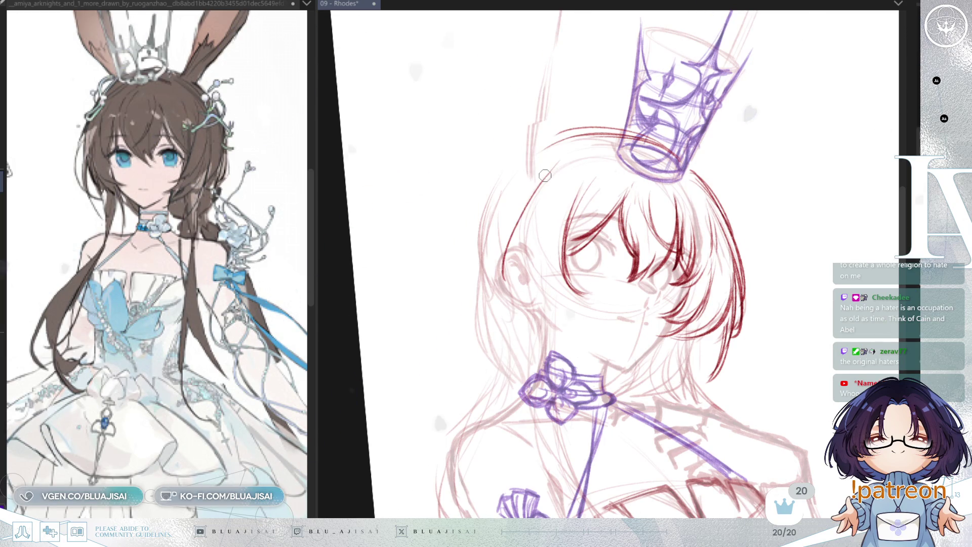
mouse_move(525, 223)
mouse_down()
mouse_move(467, 250)
mouse_move(532, 349)
mouse_up()
drag(529, 226, 513, 310)
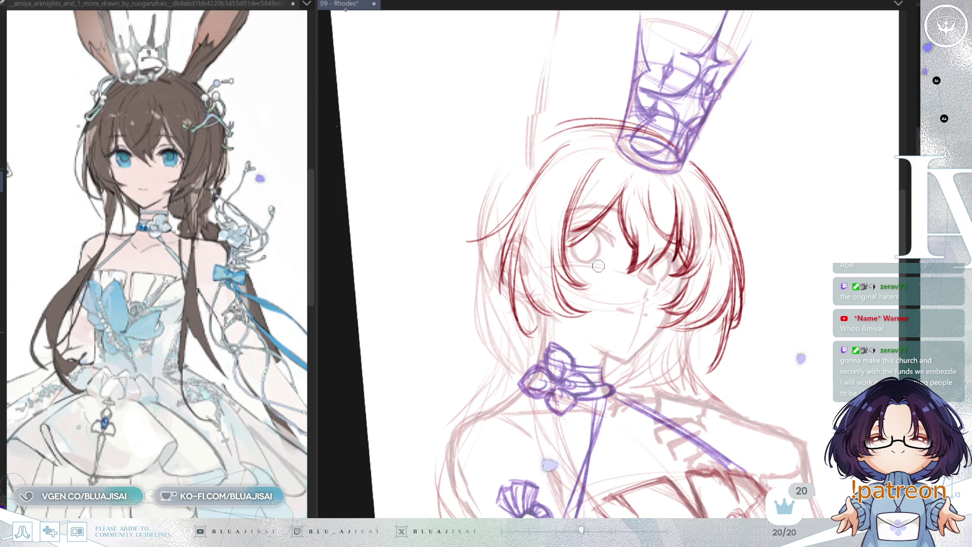
key(h)
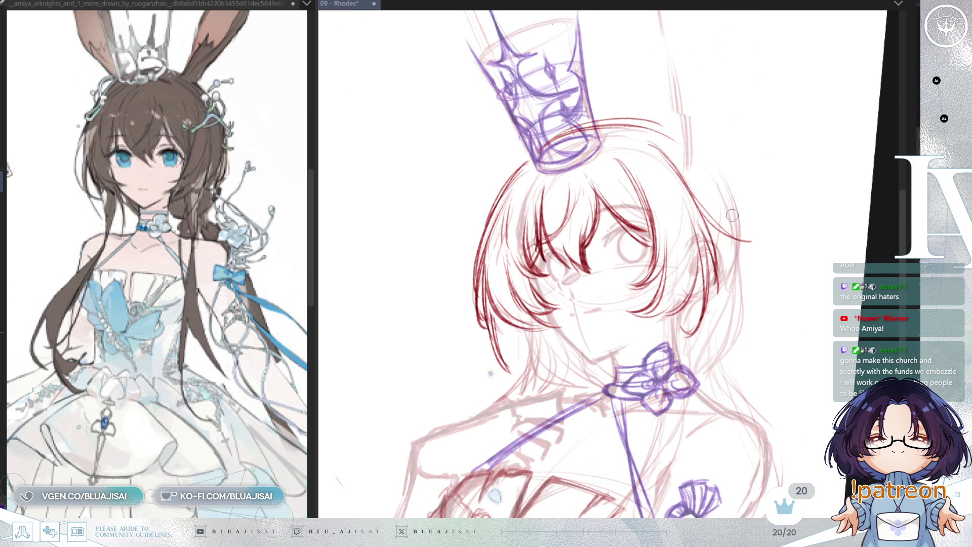
drag(721, 217, 692, 199)
scroll(694, 198, down, 5)
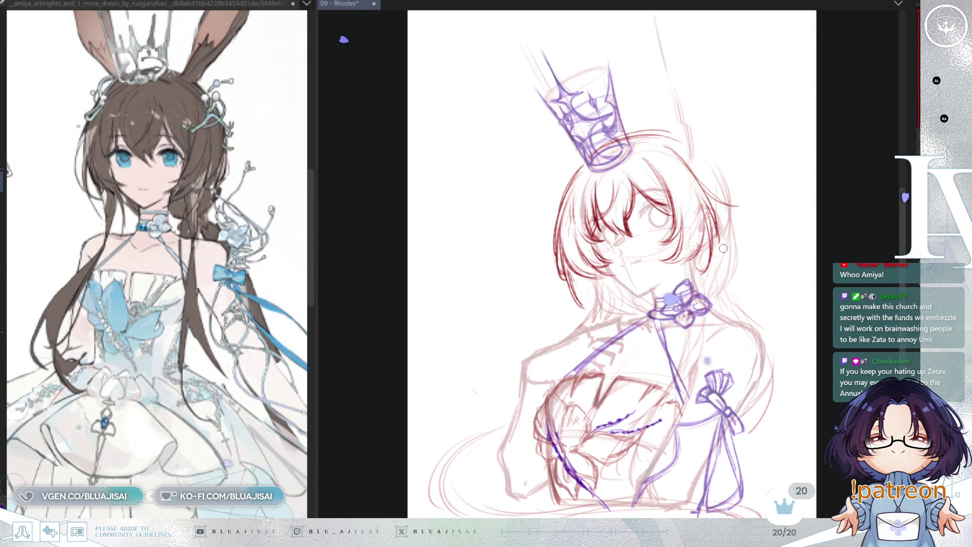
- Zoom and pan to the face, then draw two thin dark red hair strands beside it
scroll(722, 252, down, 2)
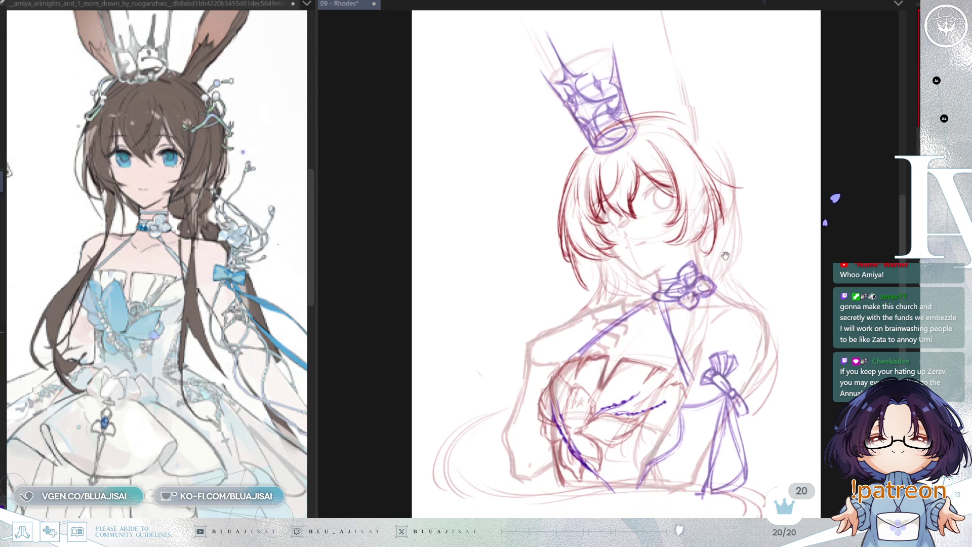
scroll(722, 261, up, 3)
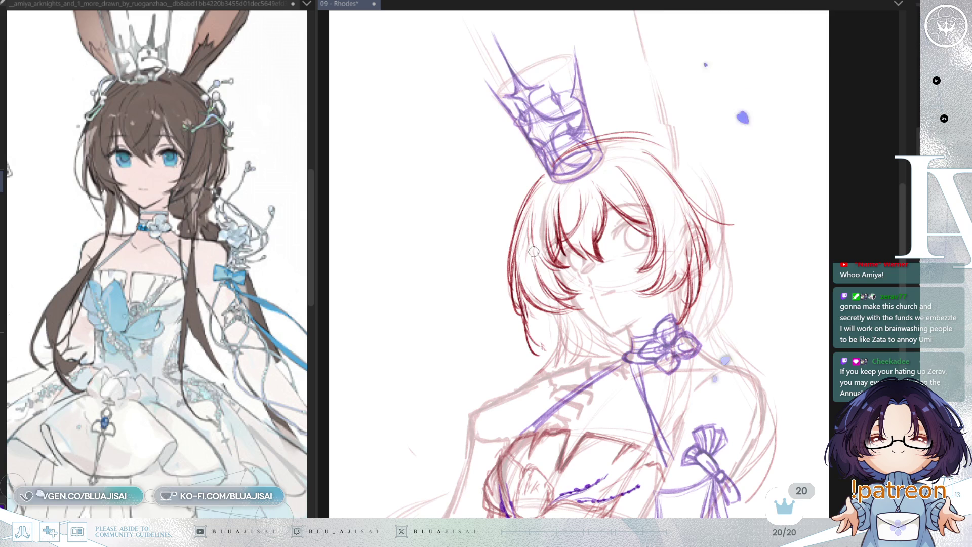
mouse_move(651, 243)
mouse_down()
mouse_move(648, 207)
mouse_move(658, 223)
mouse_move(753, 174)
mouse_move(747, 215)
mouse_up()
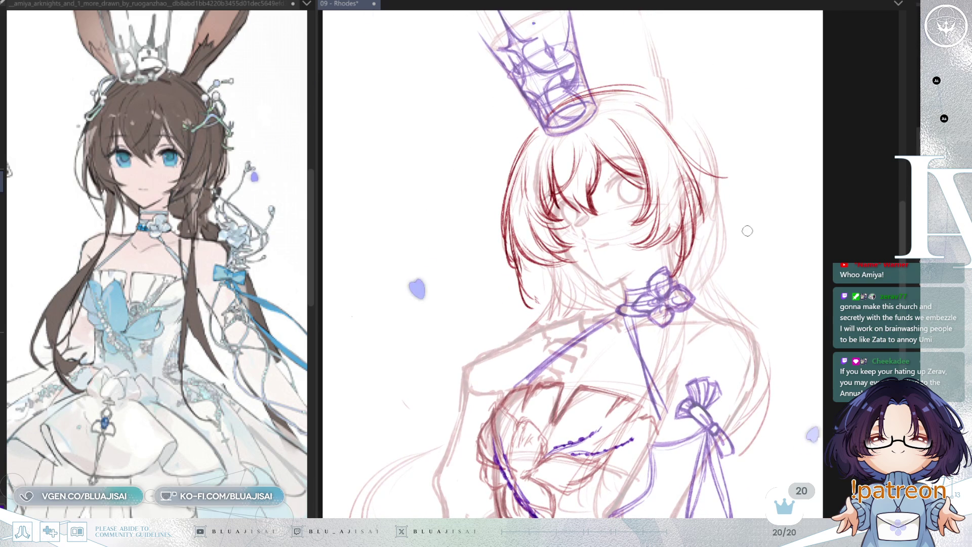
scroll(734, 222, down, 2)
scroll(735, 222, down, 3)
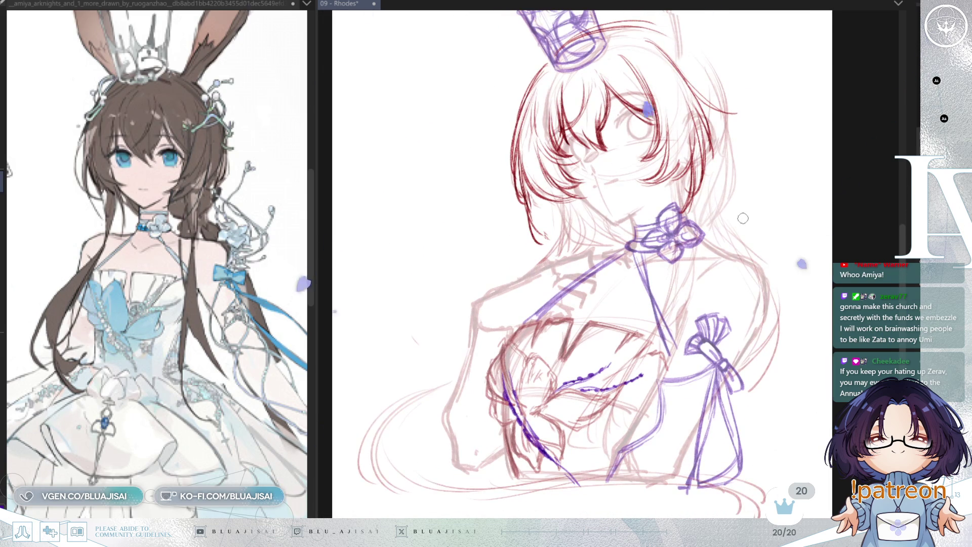
scroll(734, 227, down, 1)
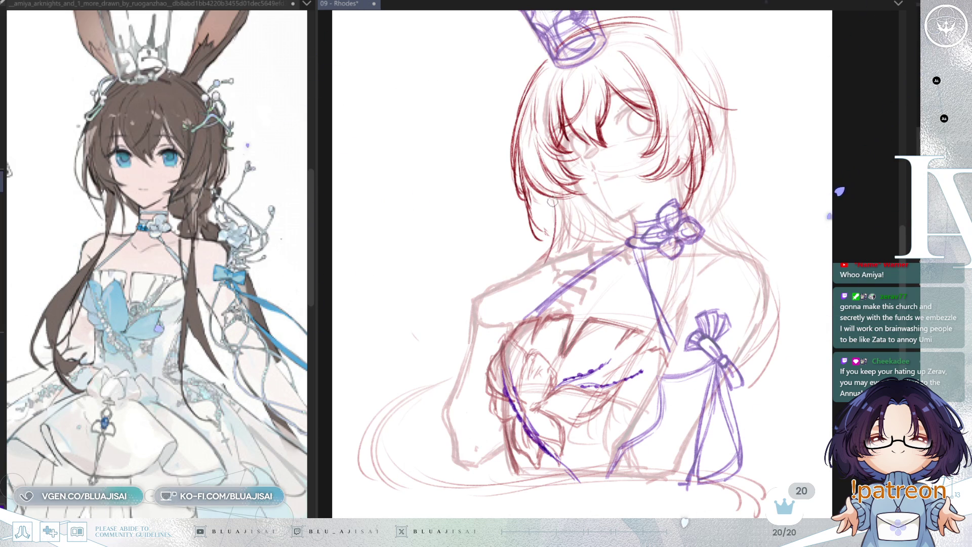
scroll(526, 292, down, 1)
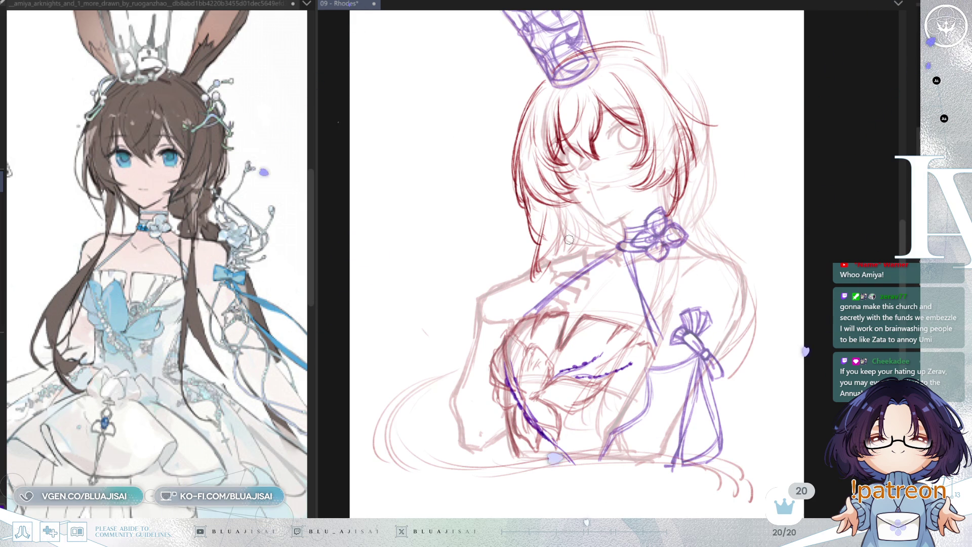
drag(591, 220, 683, 160)
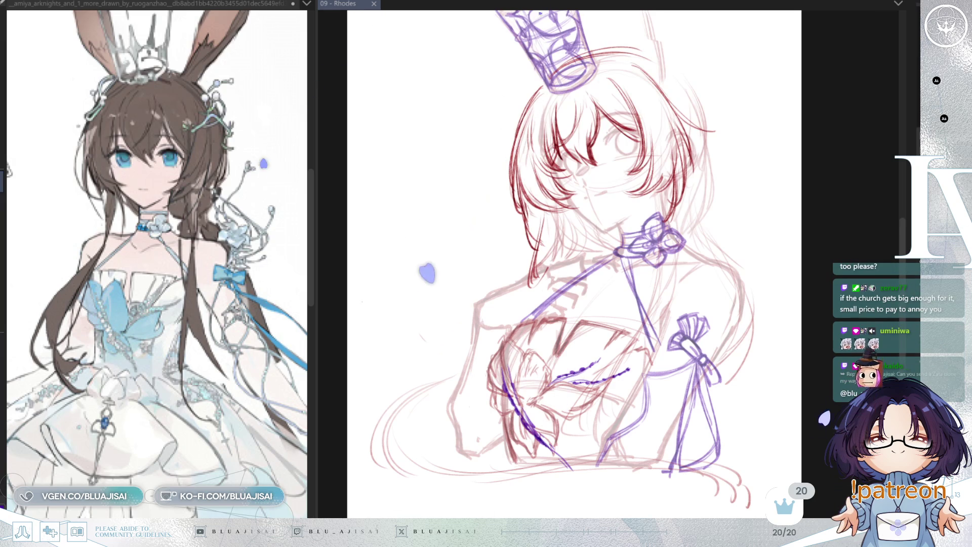
drag(544, 222, 542, 218)
drag(547, 263, 542, 215)
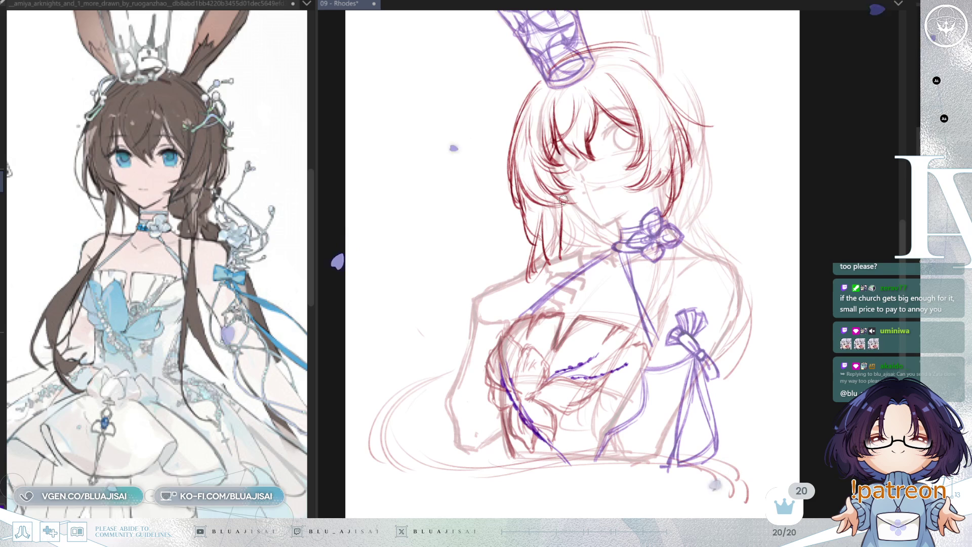
drag(561, 258, 561, 211)
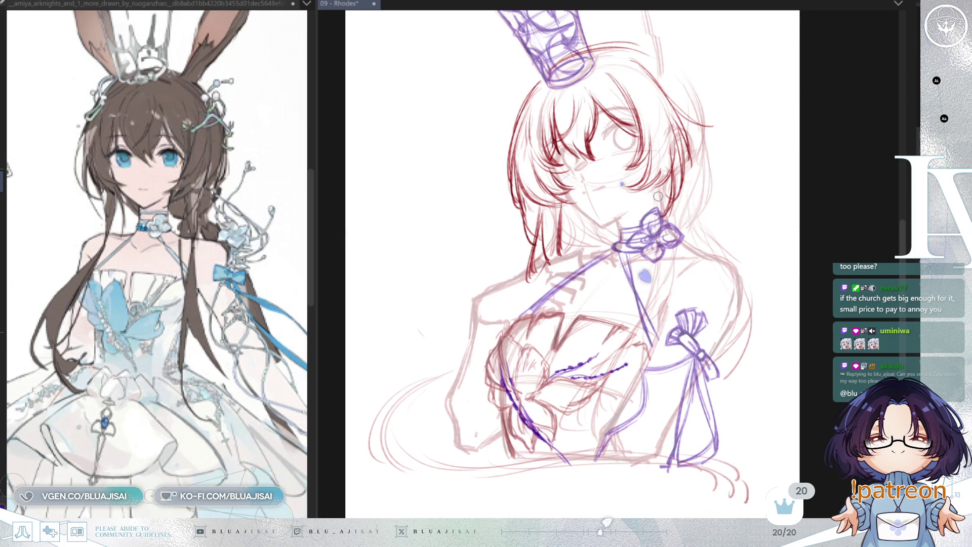
key(ctrl+z)
- Redo through history to restore the purple crown, choker and ribbon lines and the red chest flower
key(ctrl+y)
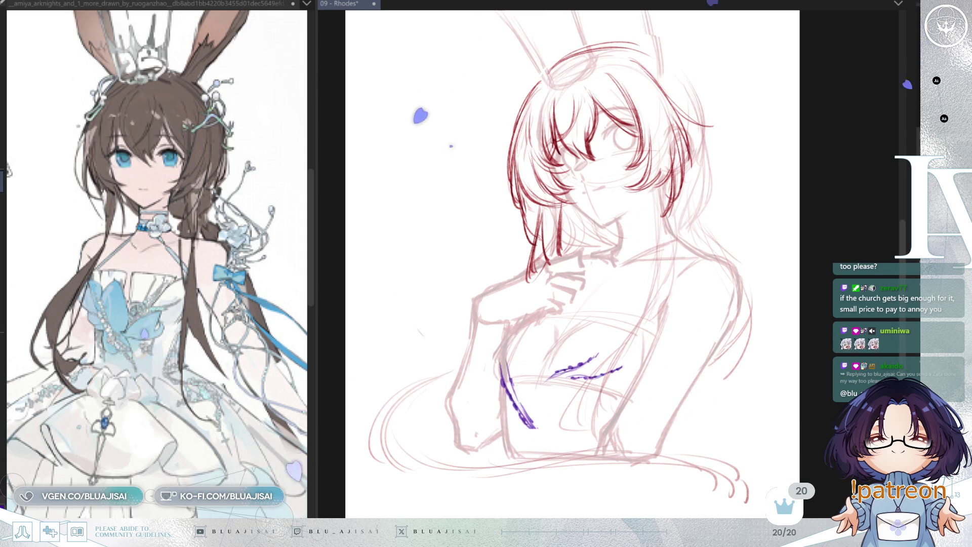
key(ctrl+y)
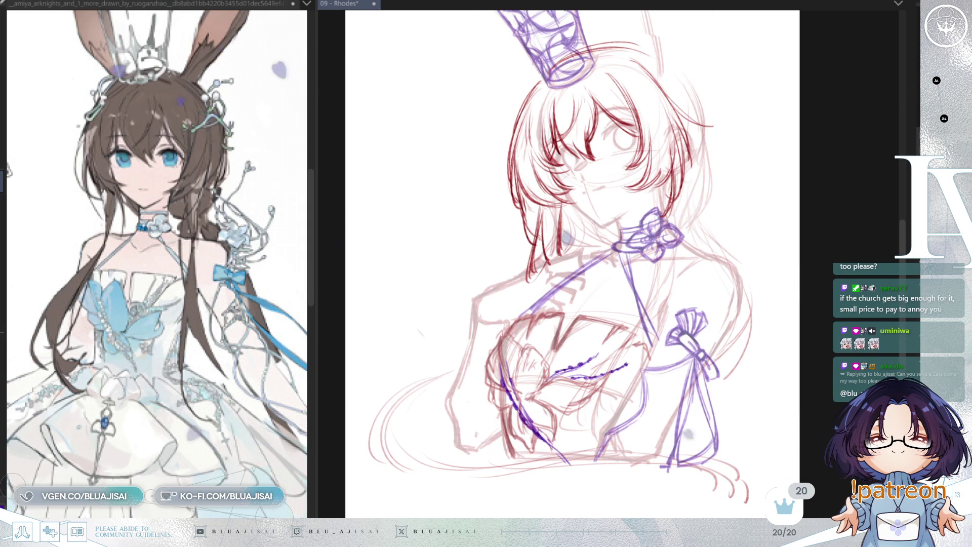
key(ctrl+y)
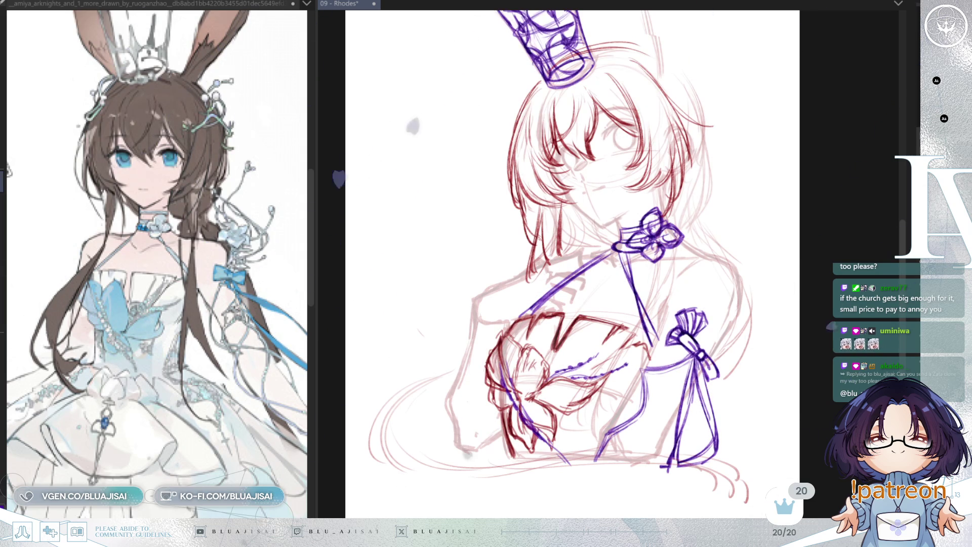
key(ctrl+z)
key(ctrl+y)
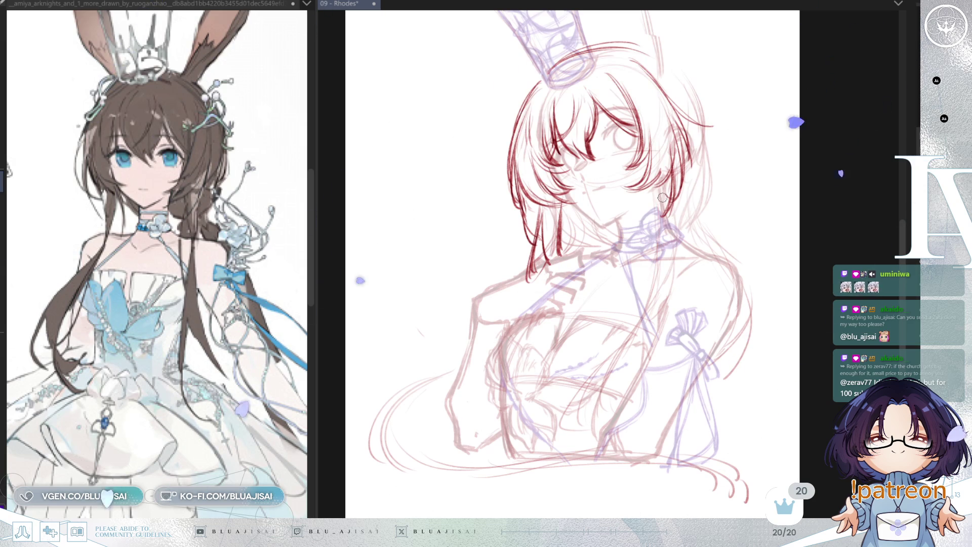
- Draw long dark red strands from the neck down past the shoulder and chest, erasing one strand's lower tip
drag(659, 174, 669, 303)
mouse_move(673, 225)
mouse_down()
mouse_move(663, 304)
mouse_move(602, 364)
mouse_up()
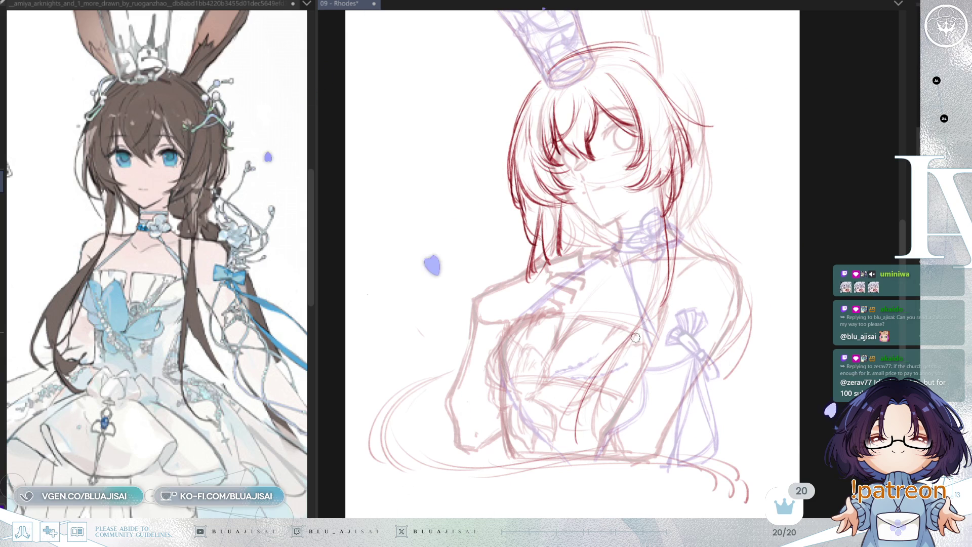
drag(587, 387, 573, 439)
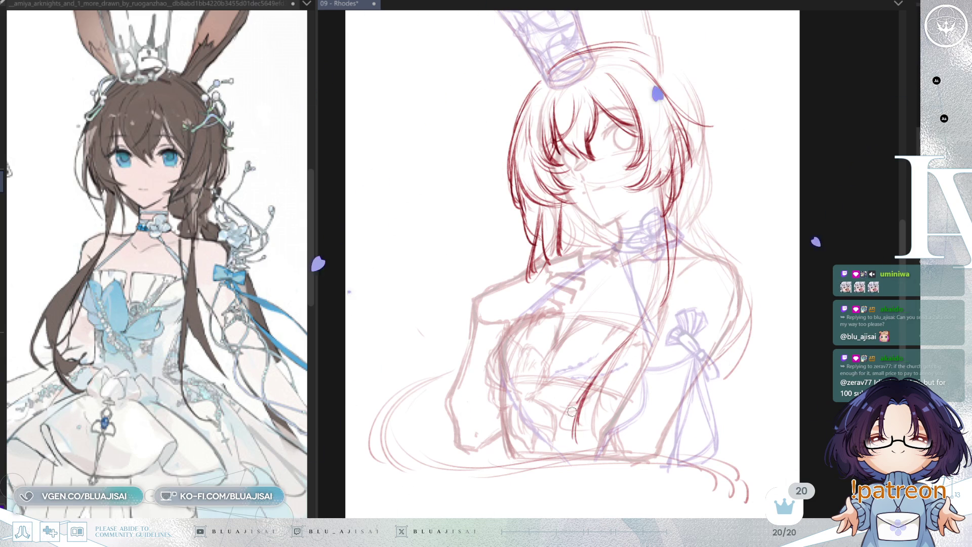
drag(658, 187, 645, 292)
key(ctrl+z)
key(ctrl+z)
drag(661, 195, 635, 331)
drag(659, 215, 637, 332)
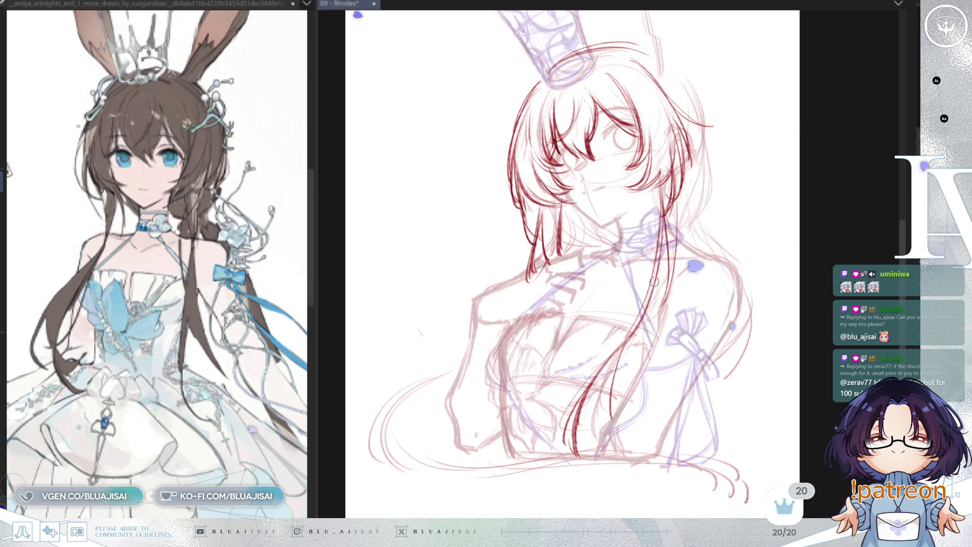
drag(606, 417, 610, 372)
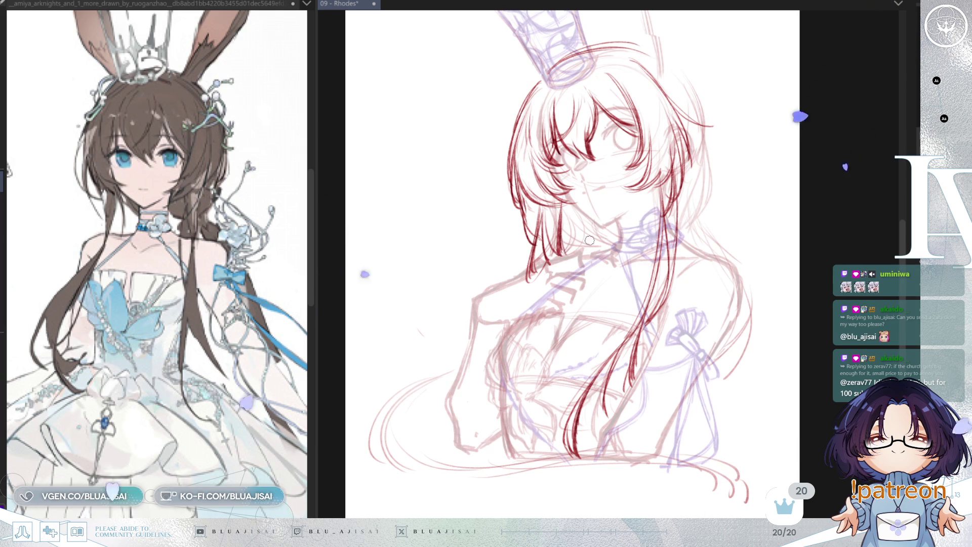
key(h)
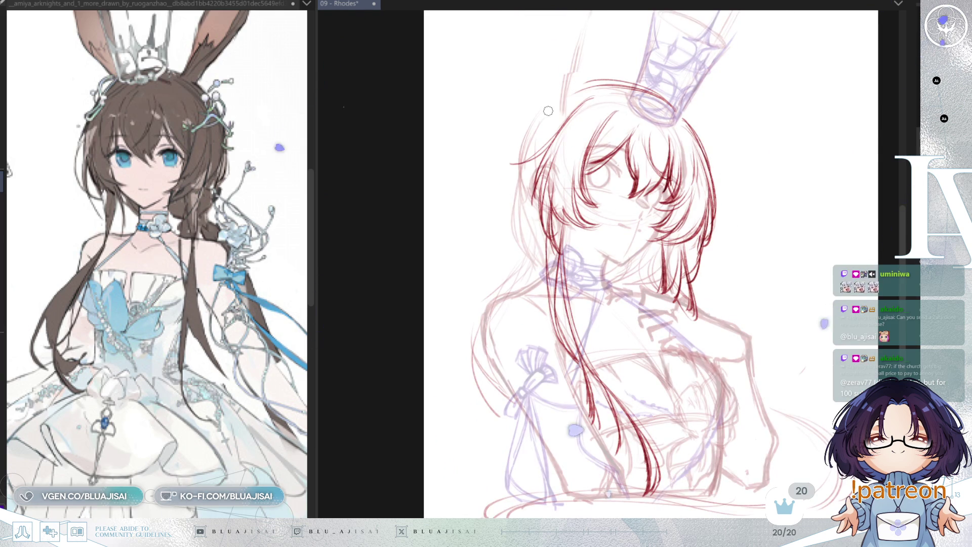
- Extend the right-side outer hair outline downward, discarding a trial darker upper stroke
drag(284, 325, 291, 349)
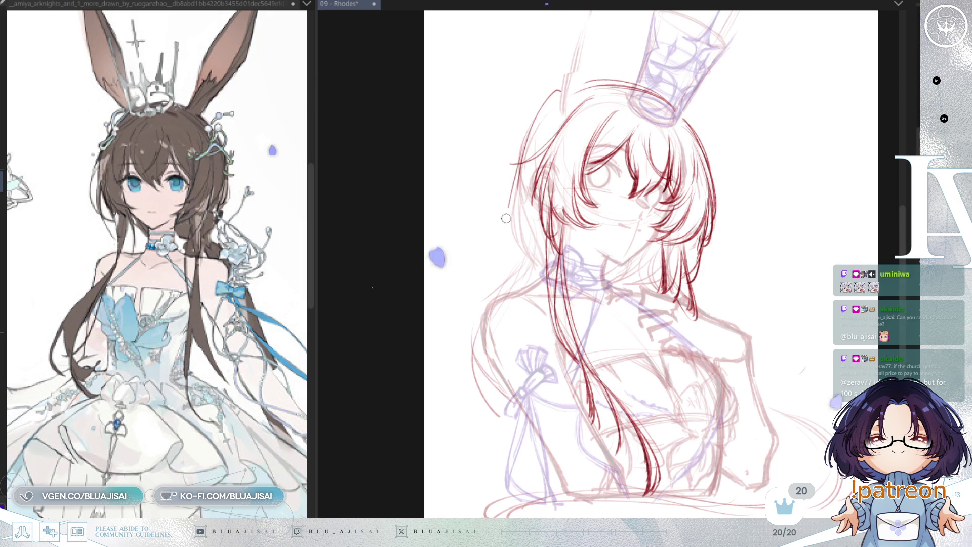
drag(521, 154, 505, 238)
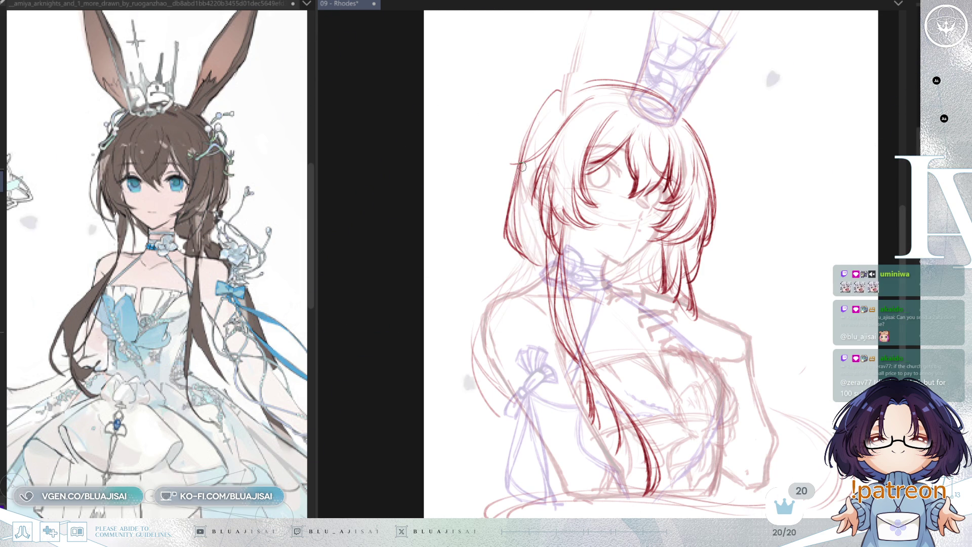
mouse_move(517, 167)
mouse_down()
mouse_move(560, 93)
mouse_move(699, 87)
mouse_move(705, 78)
mouse_move(656, 76)
mouse_up()
key(ctrl+z)
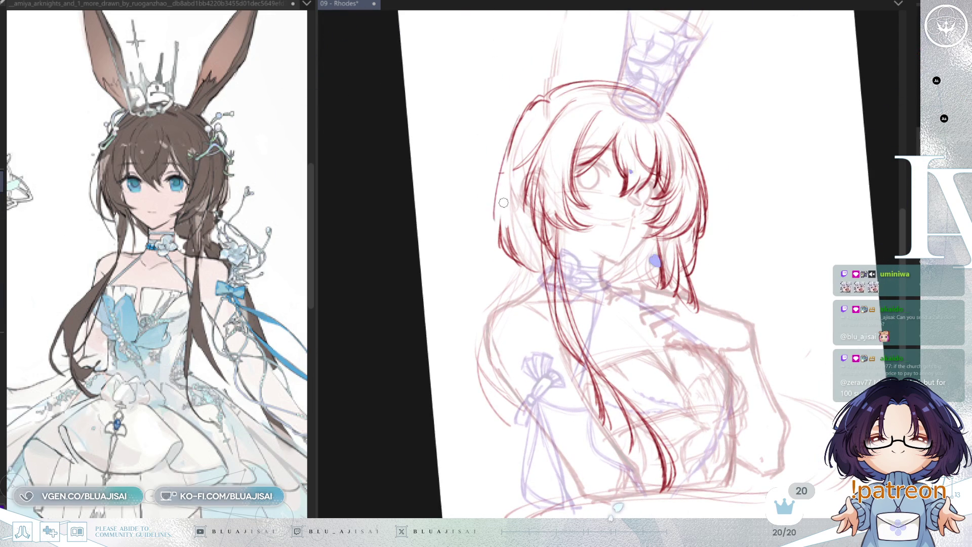
- Redraw the upper outer hair outline in darker red and erase stray strands at the edge
drag(574, 169, 758, 117)
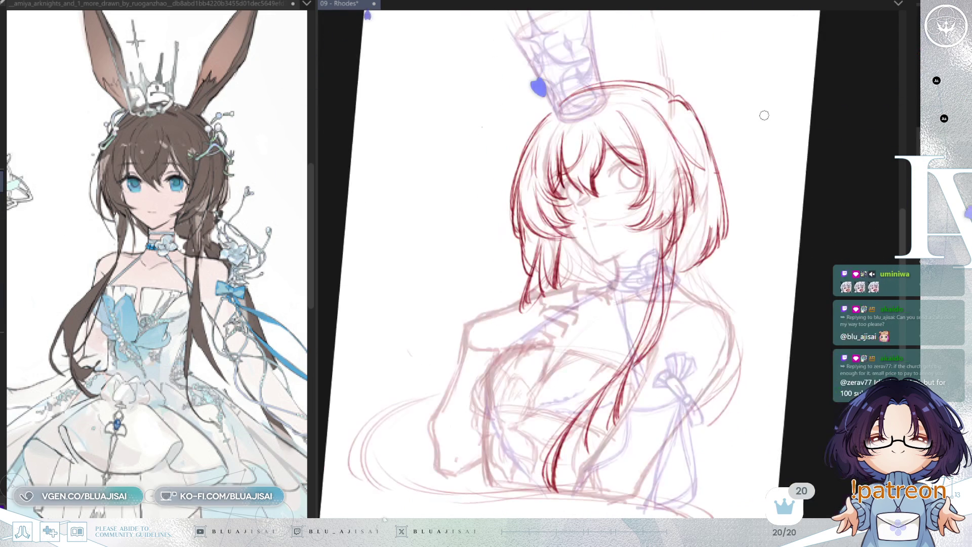
key(m)
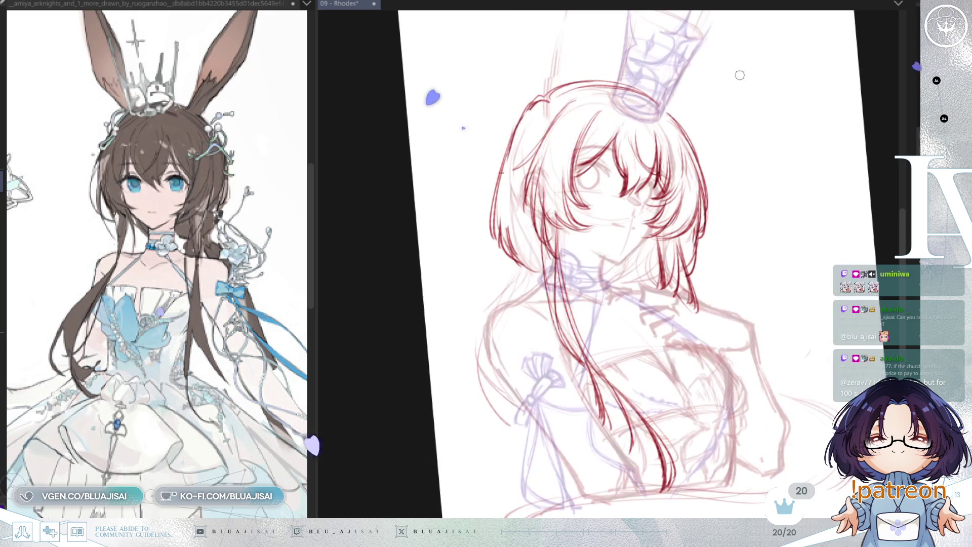
mouse_move(532, 101)
mouse_down()
mouse_move(488, 207)
mouse_move(512, 256)
mouse_up()
mouse_move(506, 119)
mouse_down()
mouse_move(482, 218)
mouse_move(494, 243)
mouse_up()
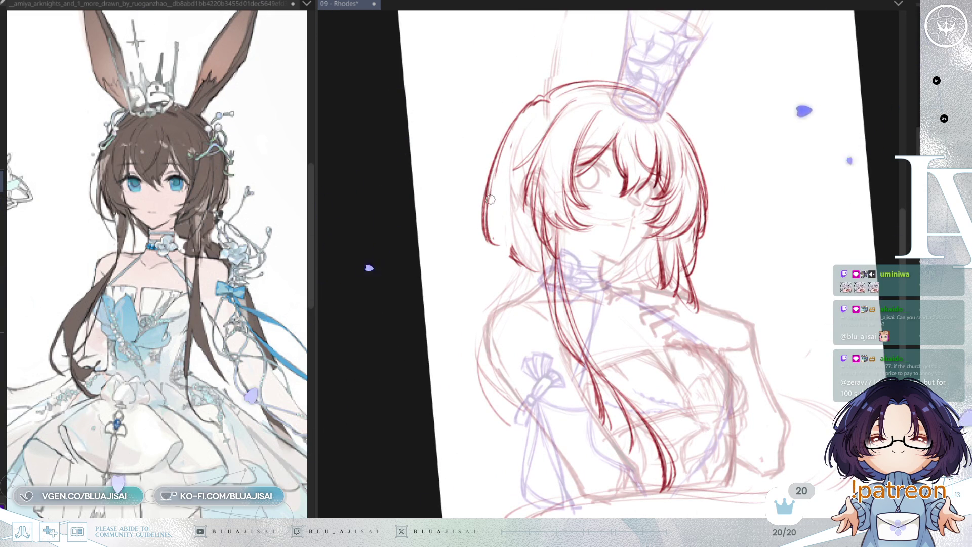
drag(499, 178, 521, 250)
key(ctrl+z)
drag(511, 152, 537, 258)
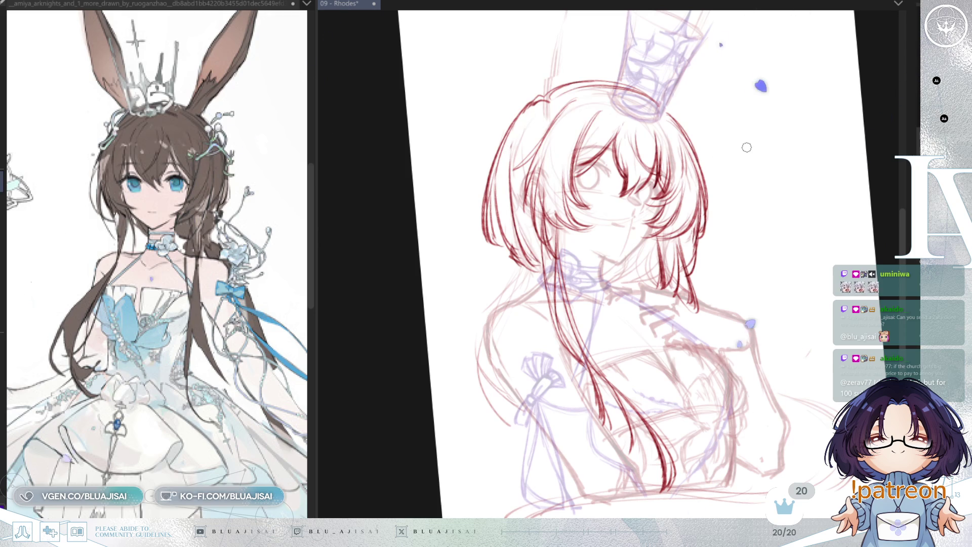
- Flip the canvas back to normal and reset its rotation
key(h)
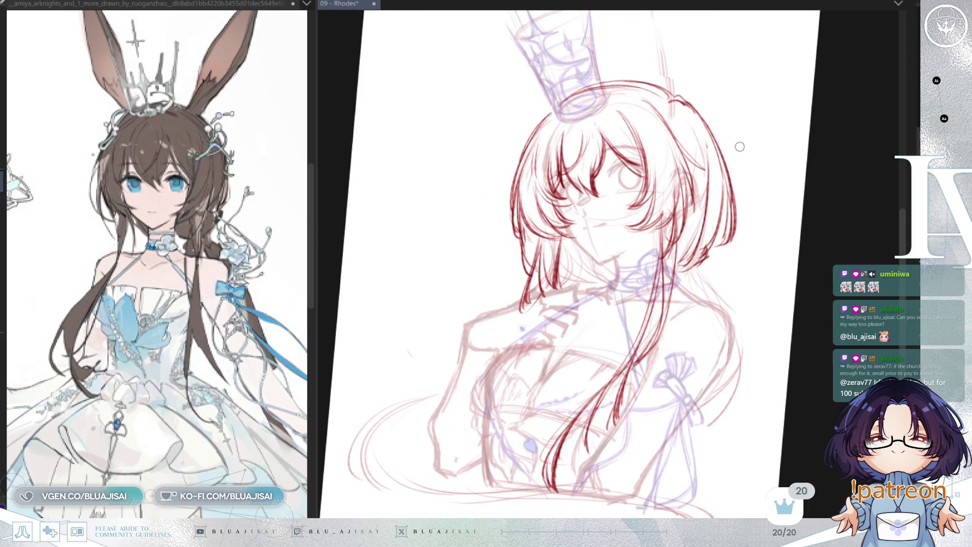
key(ctrl+at)
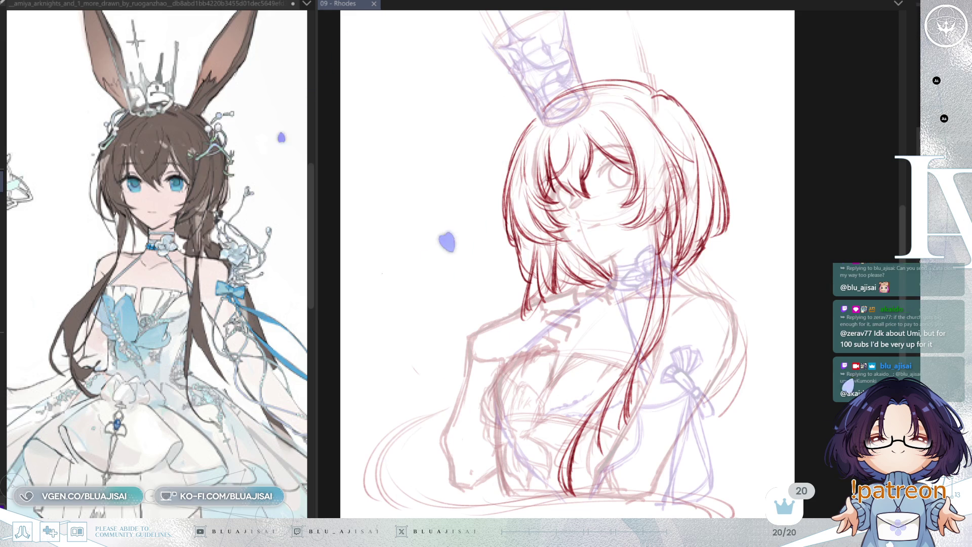
click(363, 272)
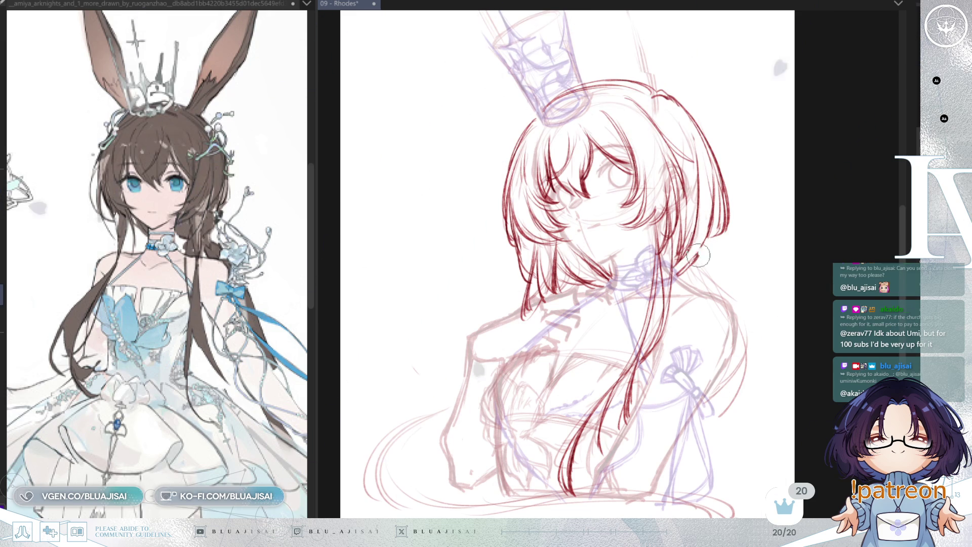
- Draw a red strand near the right hair tips, then mirror the view to check it
drag(714, 217, 682, 269)
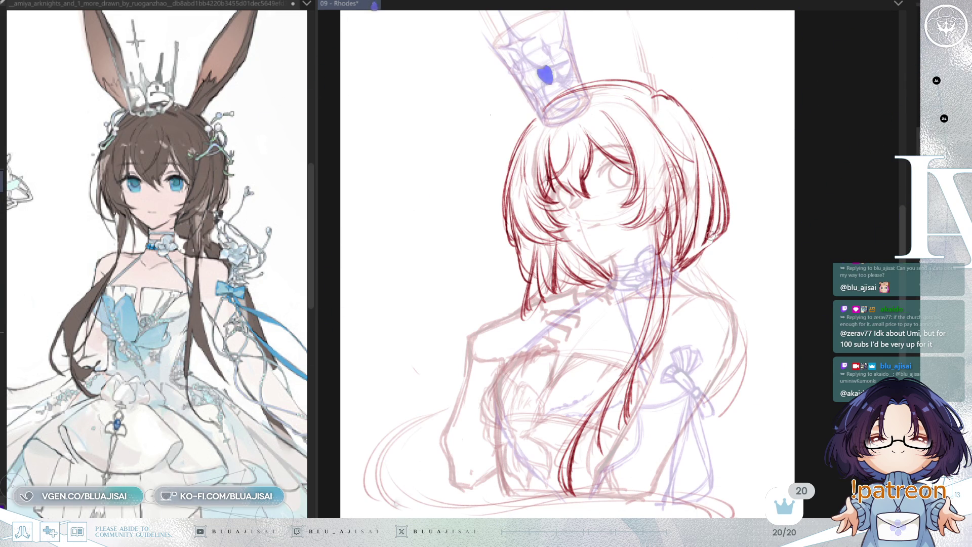
key(h)
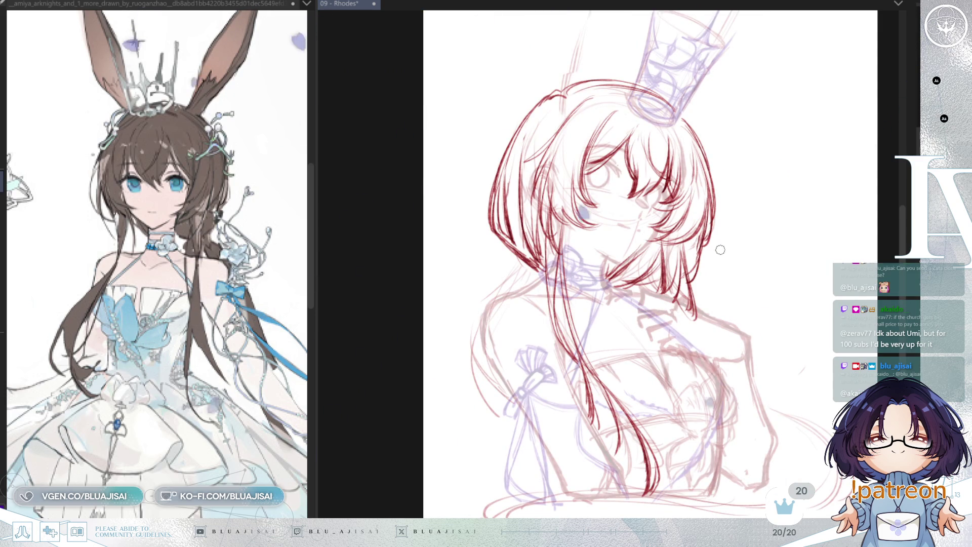
key(h)
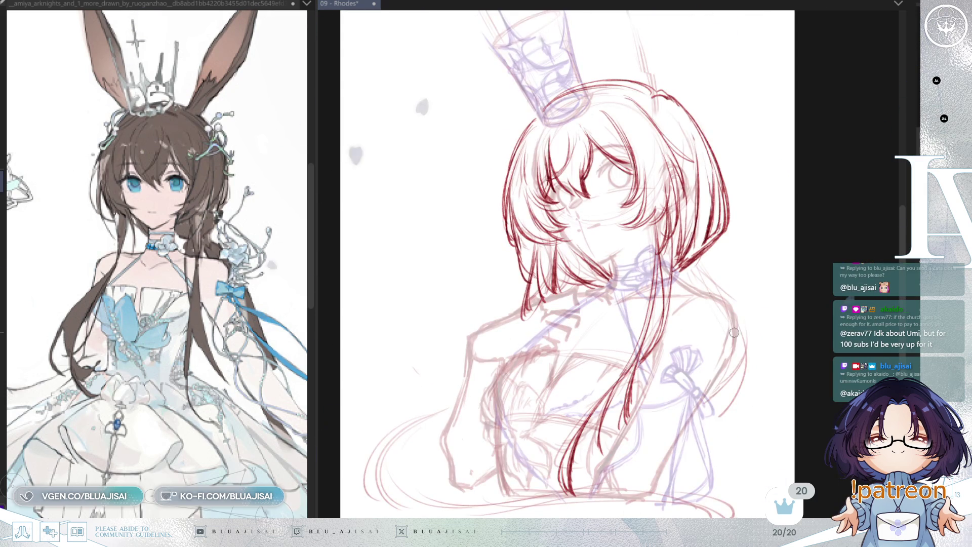
scroll(732, 327, down, 2)
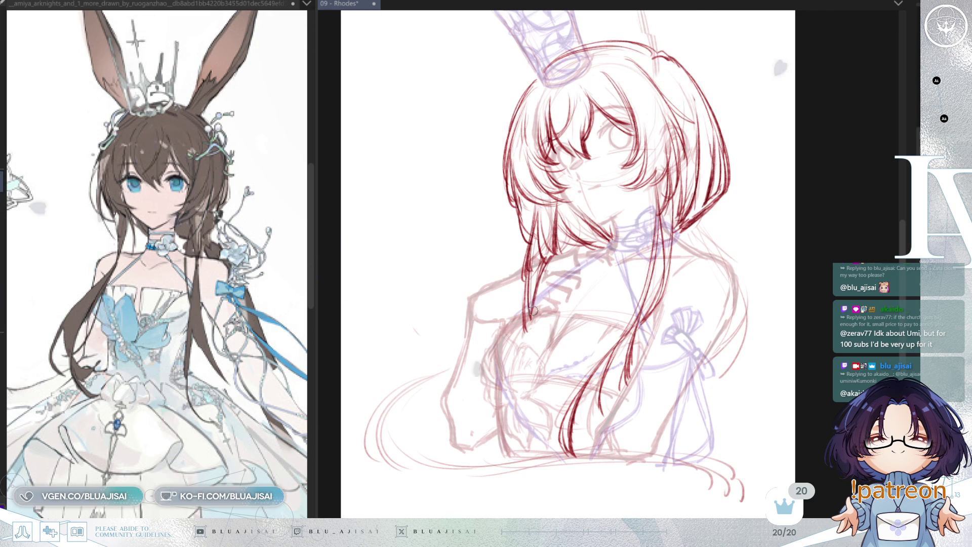
- Mirror the canvas again to recheck the red hair sketch, then bring up the reference window
key(m)
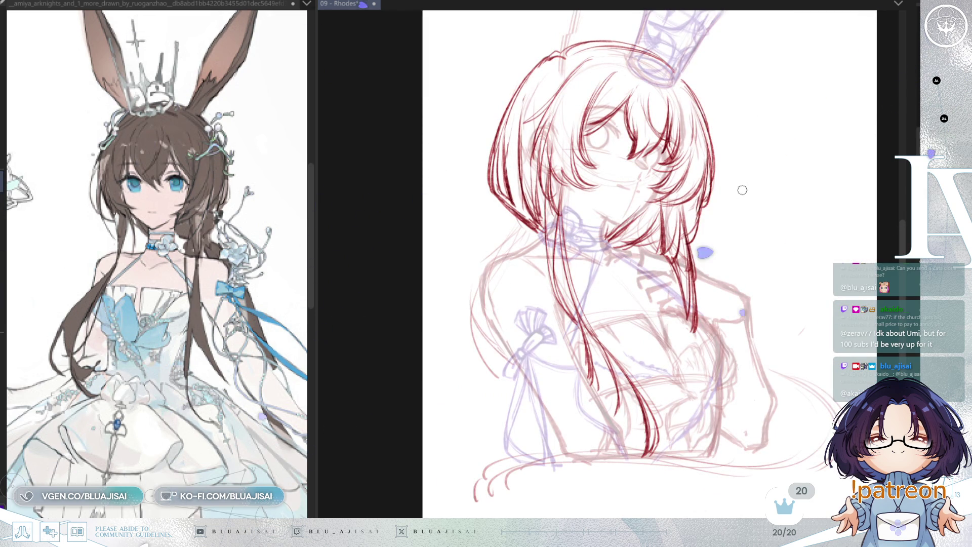
key(m)
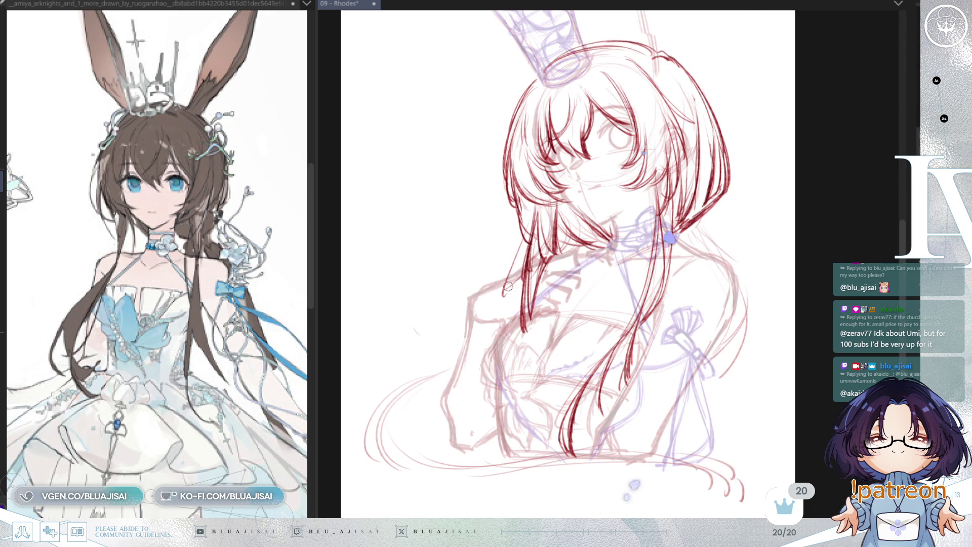
key(m)
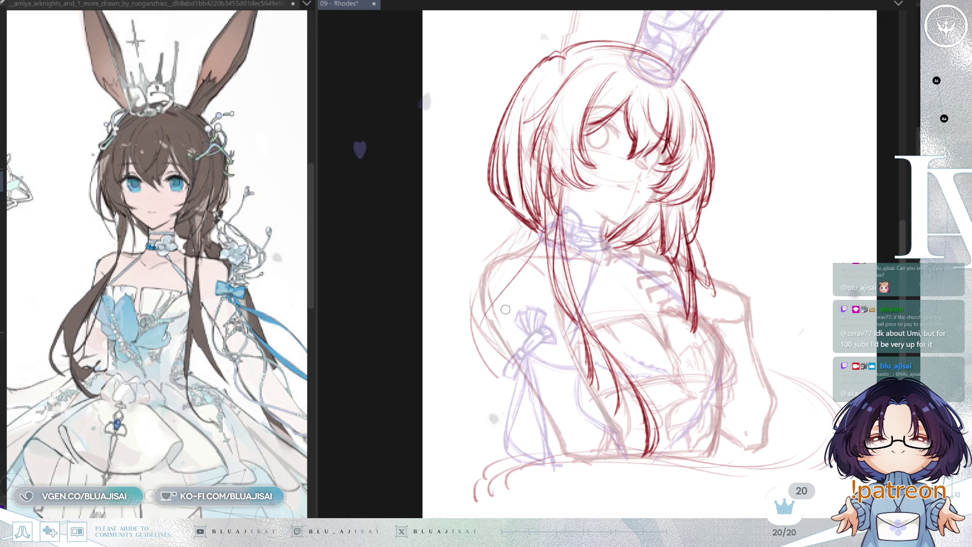
key(ctrl+Tab)
- Pan the reference image to the long braid, then return to the Rhodes canvas
mouse_move(228, 355)
mouse_down()
mouse_move(191, 428)
mouse_move(280, 420)
mouse_move(262, 380)
mouse_move(256, 399)
mouse_up()
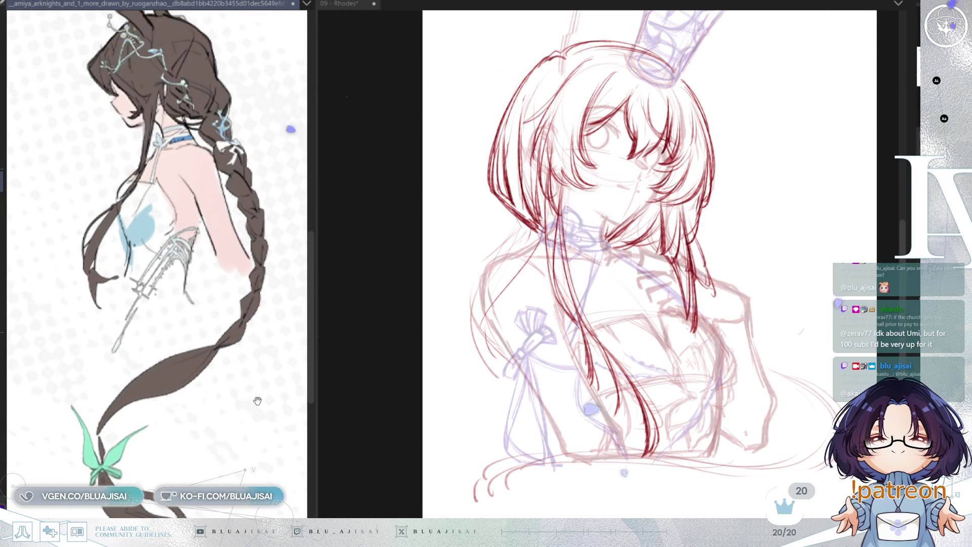
mouse_move(263, 435)
mouse_down()
mouse_move(243, 464)
mouse_move(249, 459)
mouse_up()
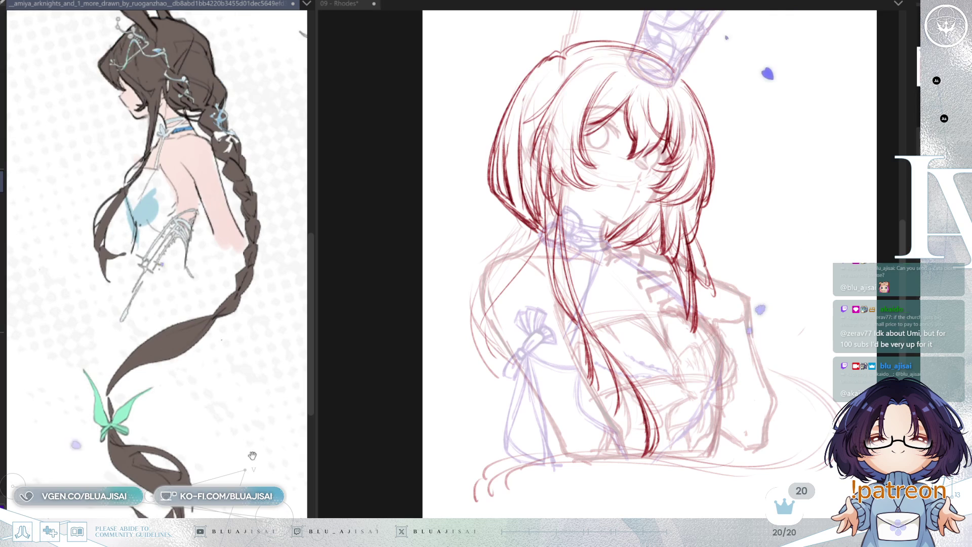
key(ctrl+Tab)
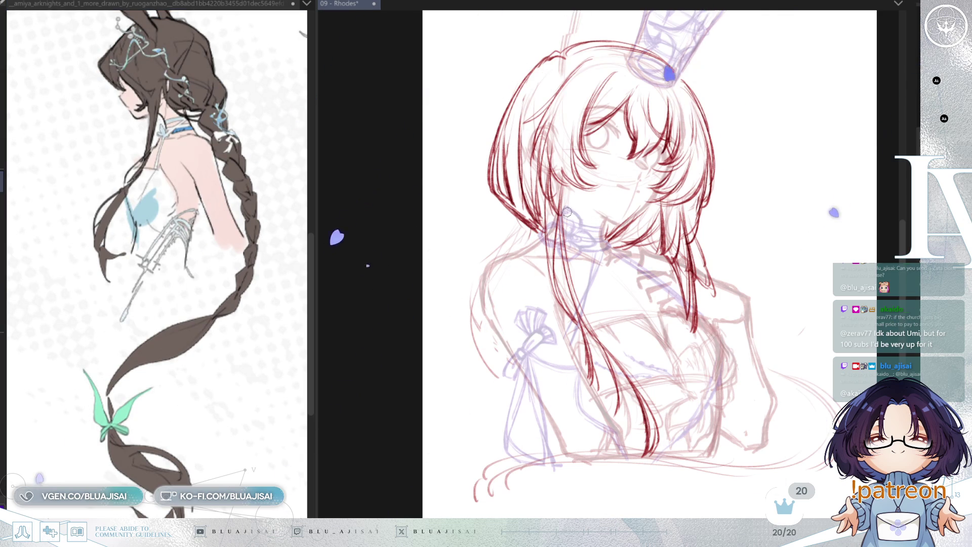
- Draw dark red strokes along the figure's shoulder and arm, tilting the canvas as needed
drag(533, 282, 484, 378)
drag(499, 316, 476, 420)
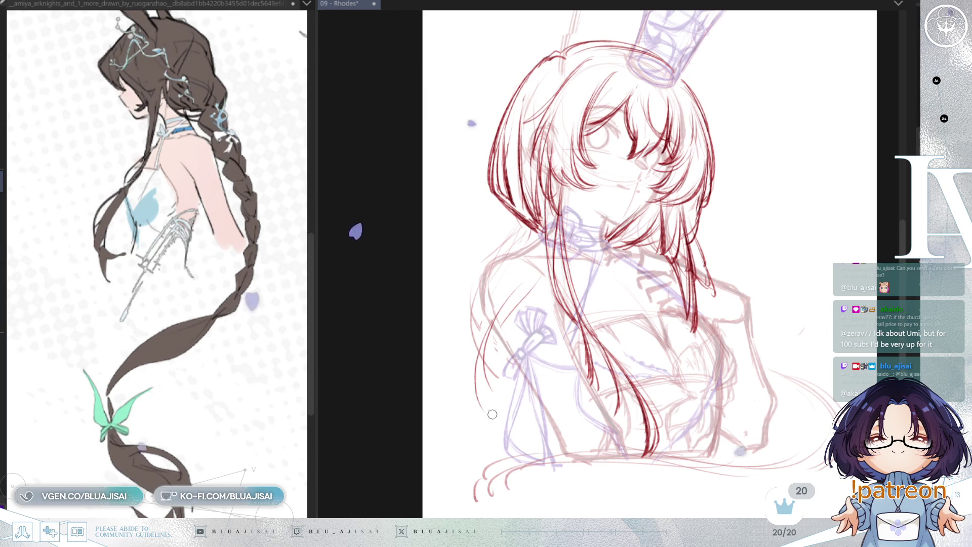
drag(711, 399, 781, 391)
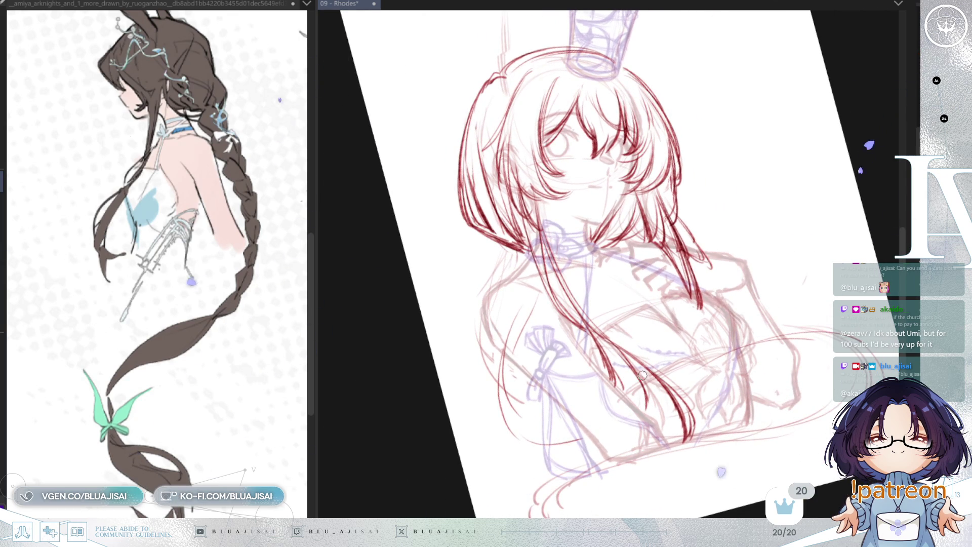
drag(531, 302, 513, 361)
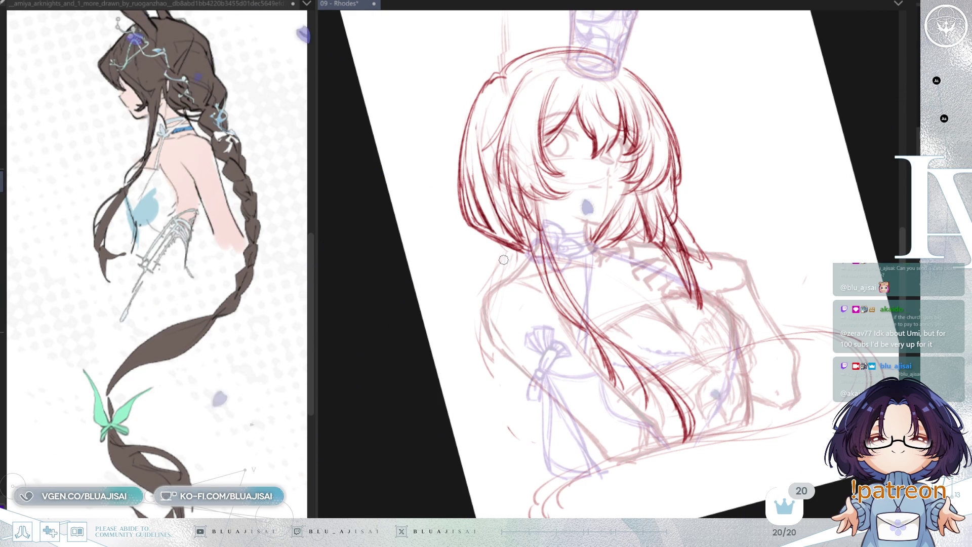
drag(505, 248, 498, 171)
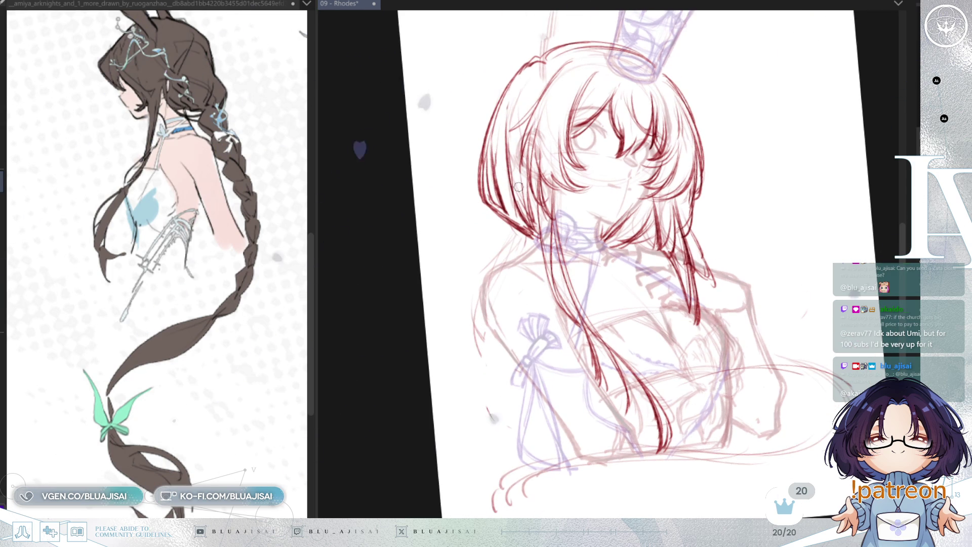
- Erase some dark red hair strands, try a new strand and undo it, then straighten the view
mouse_move(508, 216)
mouse_down()
mouse_move(531, 234)
mouse_move(504, 169)
mouse_move(501, 218)
mouse_move(512, 222)
mouse_up()
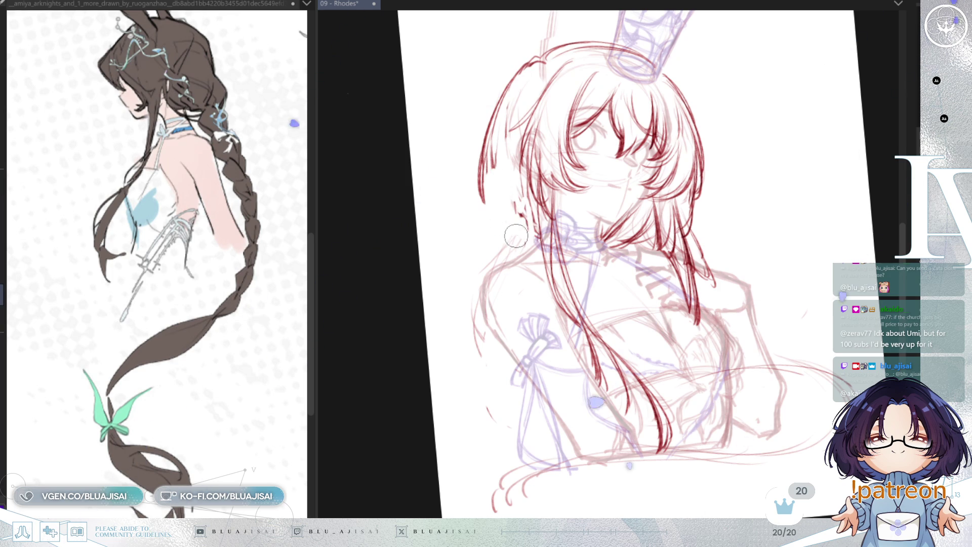
key(p)
drag(494, 163, 512, 224)
key(ctrl+z)
key(ctrl+z)
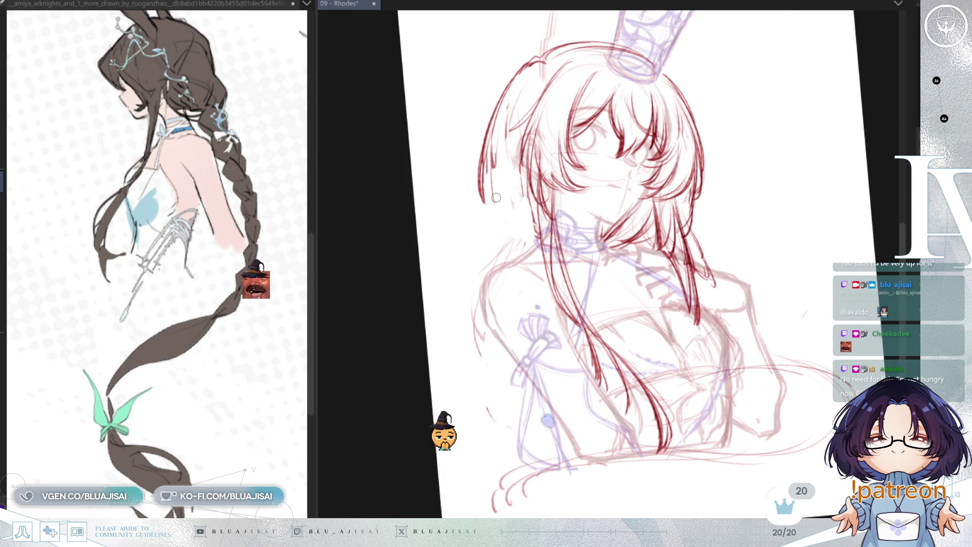
key(Home)
drag(509, 207, 485, 211)
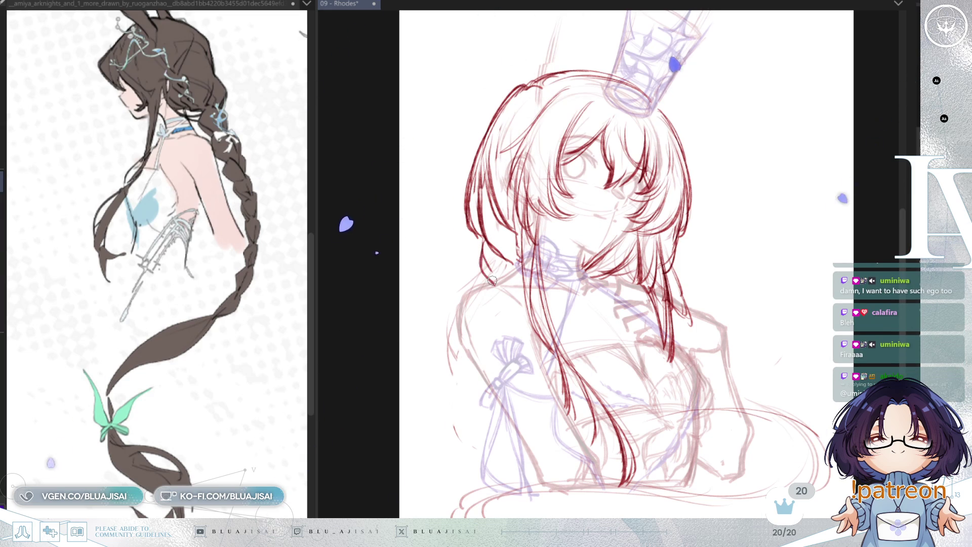
mouse_move(482, 262)
mouse_down()
mouse_move(755, 272)
mouse_move(662, 254)
mouse_up()
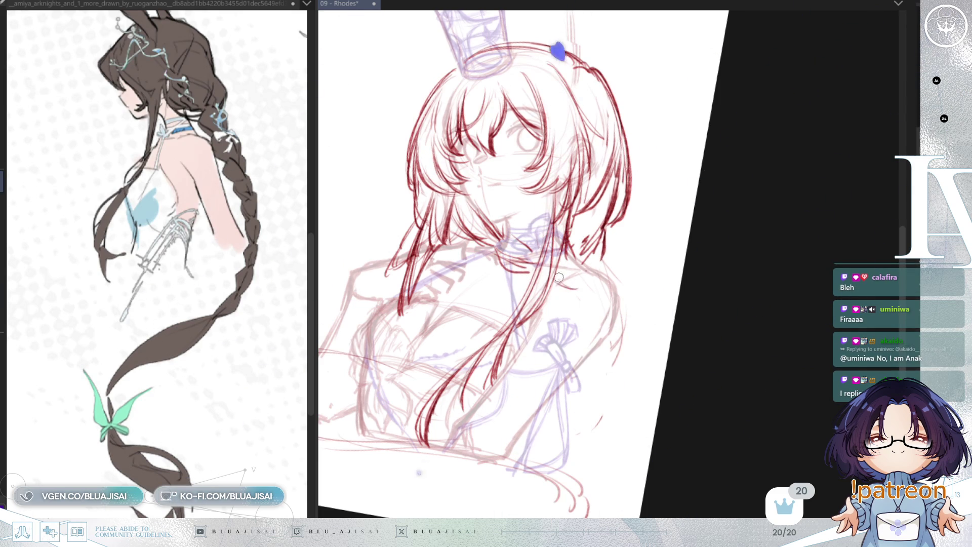
- Add and darken red hair strands on the right side and near the bow
mouse_move(575, 281)
mouse_down()
mouse_move(596, 314)
mouse_move(600, 224)
mouse_move(575, 276)
mouse_up()
drag(576, 209, 575, 279)
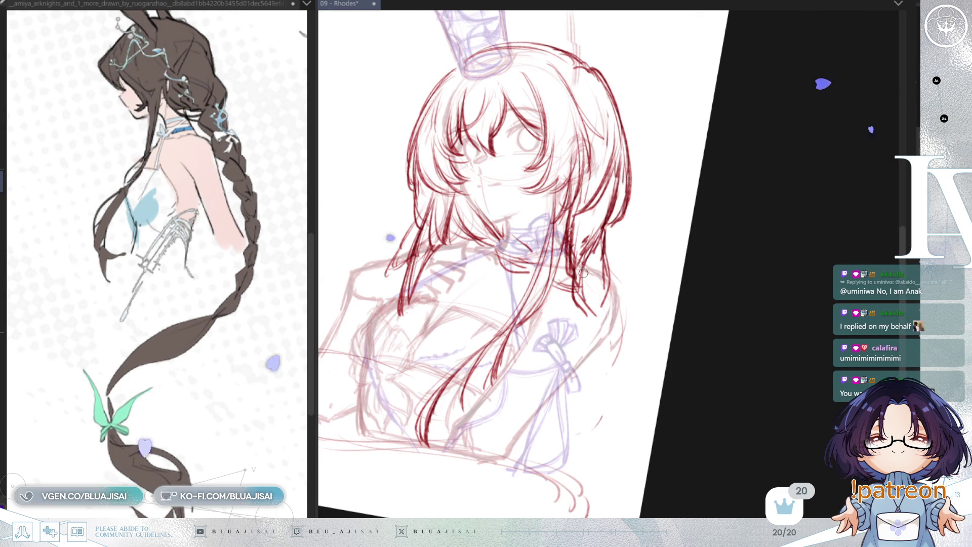
drag(554, 307, 592, 336)
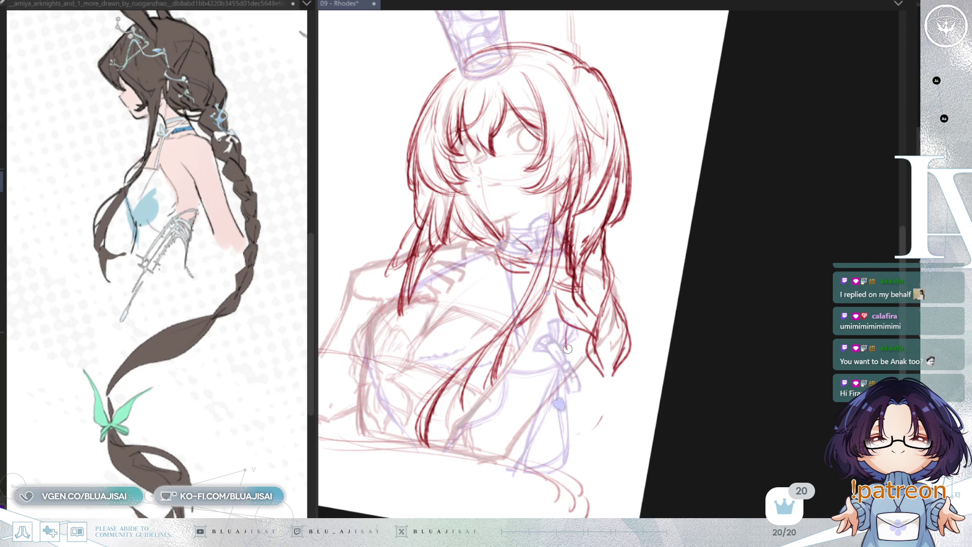
- Sketch dark red strands along the lower right hair, redoing an overlong stroke at the tip
mouse_move(570, 327)
mouse_down()
mouse_move(634, 369)
mouse_move(633, 430)
mouse_up()
drag(639, 349, 655, 384)
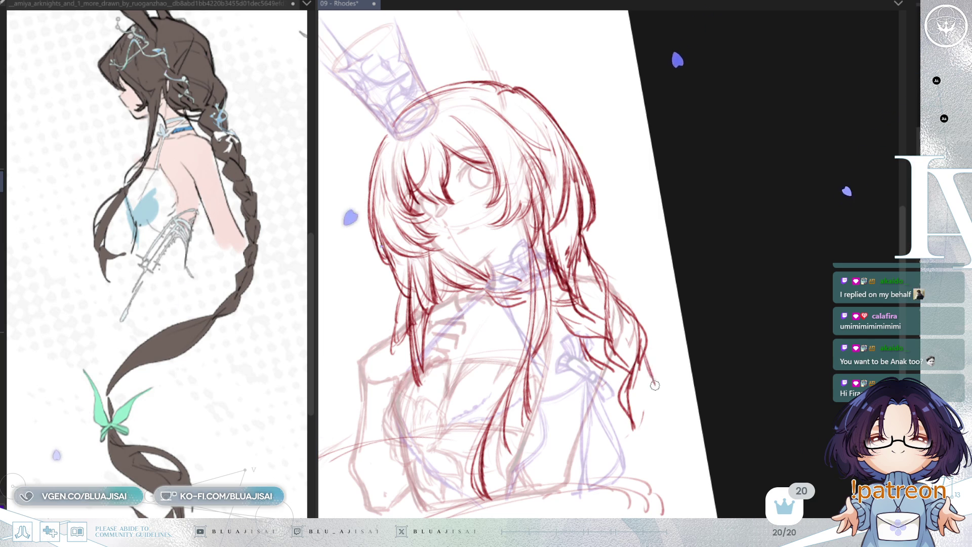
drag(648, 348, 639, 429)
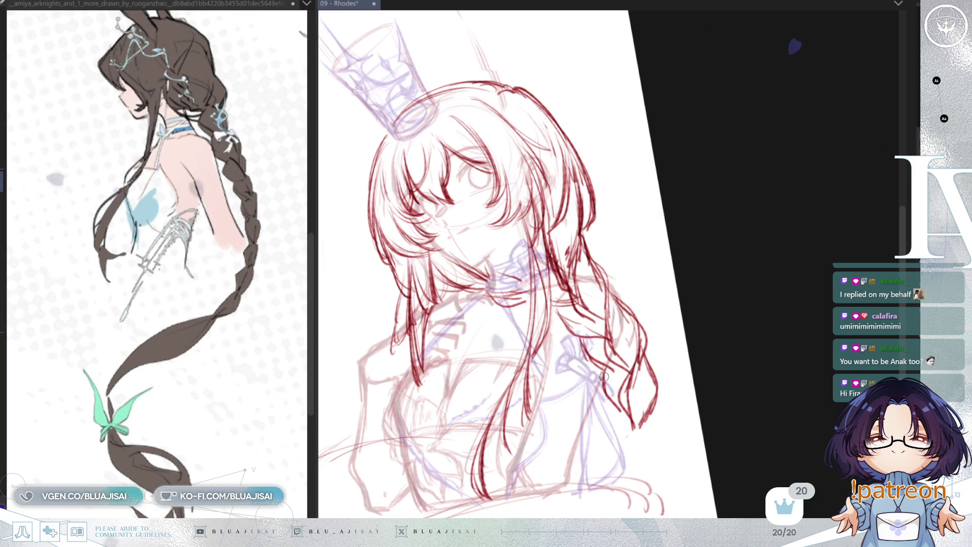
mouse_move(618, 390)
mouse_down()
mouse_move(698, 273)
mouse_move(629, 384)
mouse_up()
key(ctrl+z)
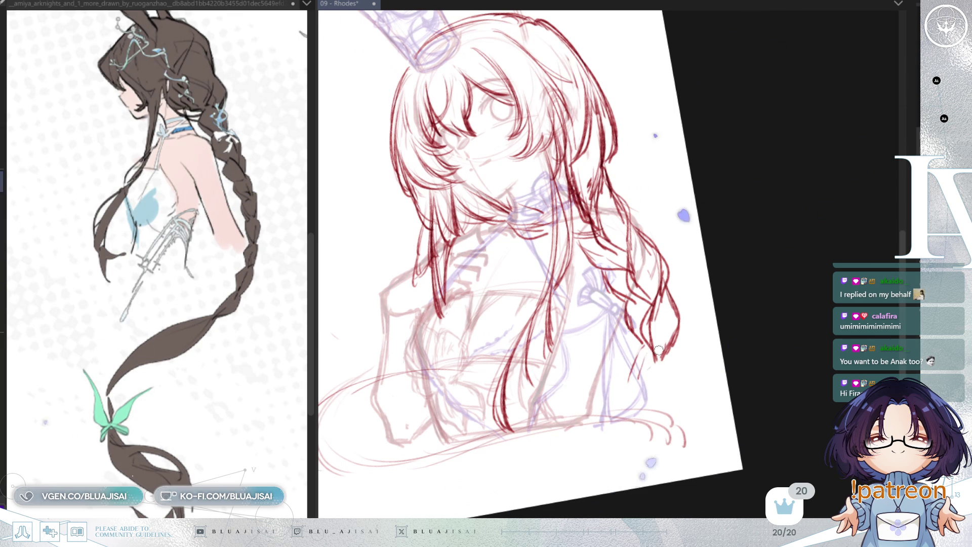
drag(657, 355, 620, 395)
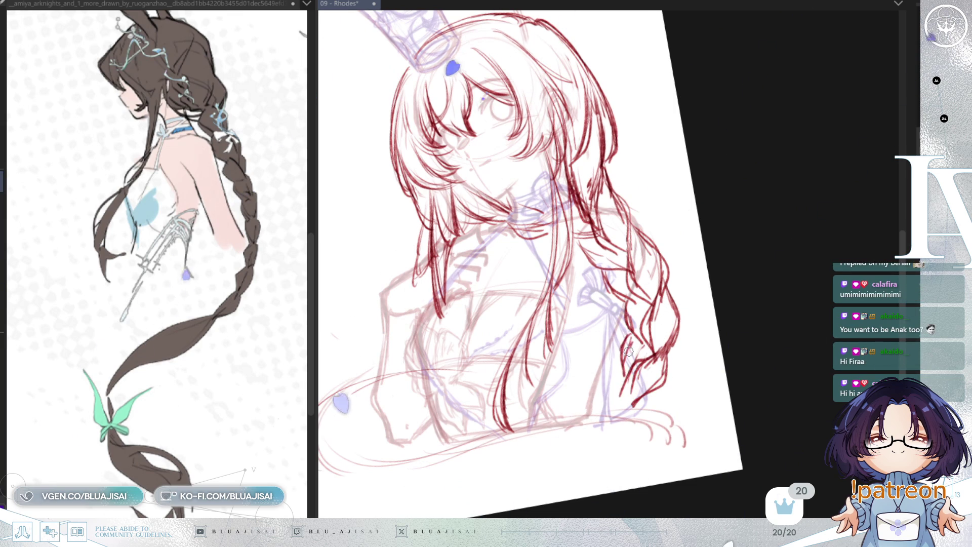
mouse_move(620, 359)
mouse_down()
mouse_move(652, 390)
mouse_move(679, 309)
mouse_up()
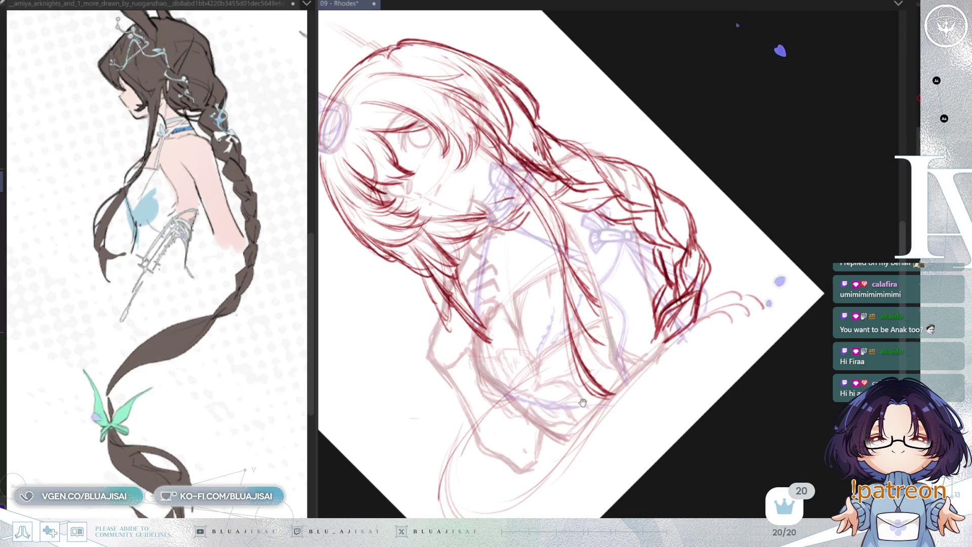
drag(584, 386, 622, 318)
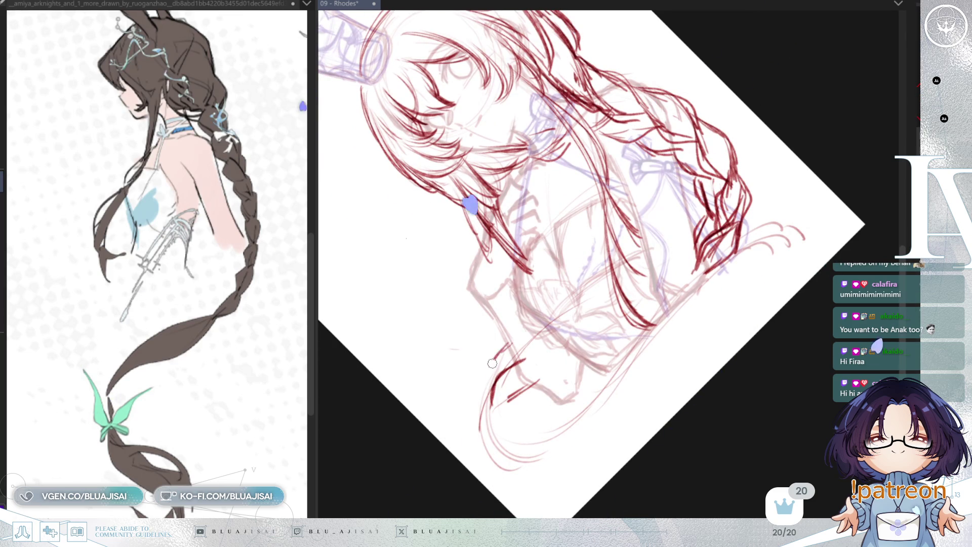
- Draw long red strands sweeping across the bottom from the lower left hair
drag(508, 344, 488, 399)
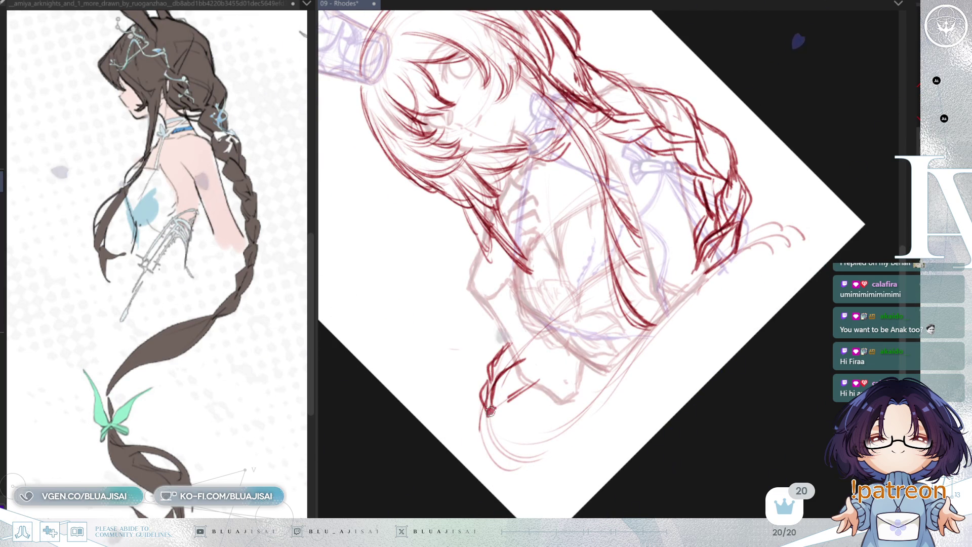
drag(488, 409, 476, 402)
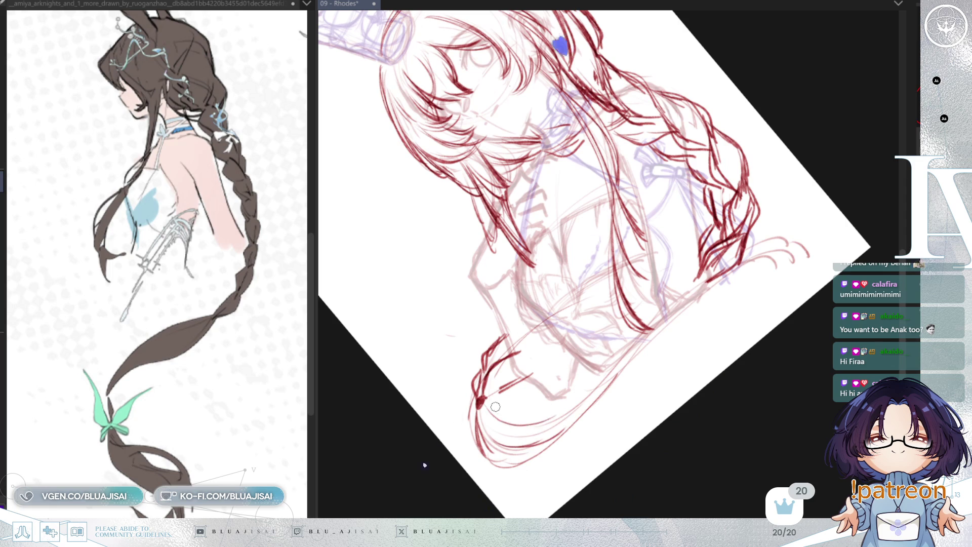
drag(507, 424, 599, 378)
mouse_move(539, 426)
mouse_down()
mouse_move(626, 359)
mouse_move(615, 363)
mouse_up()
mouse_move(521, 453)
mouse_down()
mouse_move(594, 424)
mouse_move(624, 385)
mouse_up()
drag(570, 438, 615, 389)
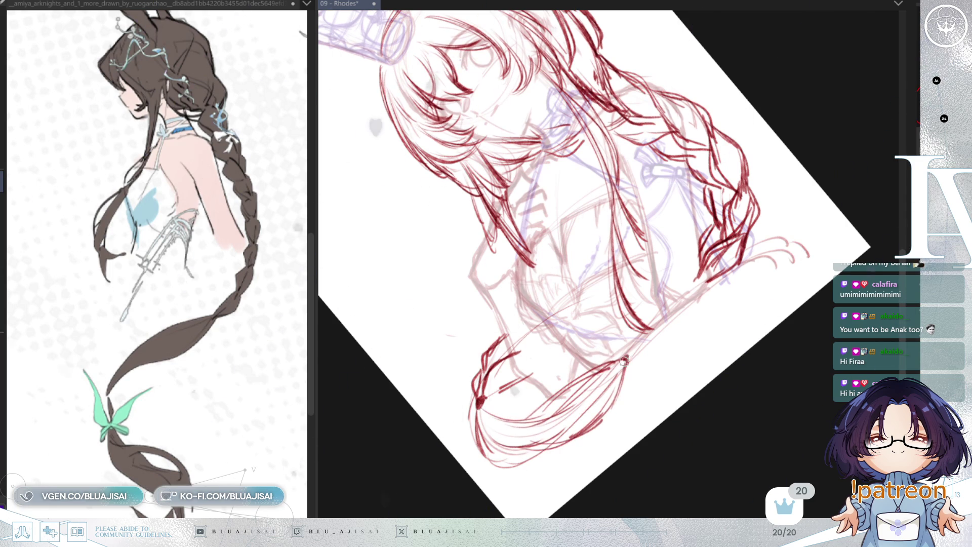
key(End)
key(Home)
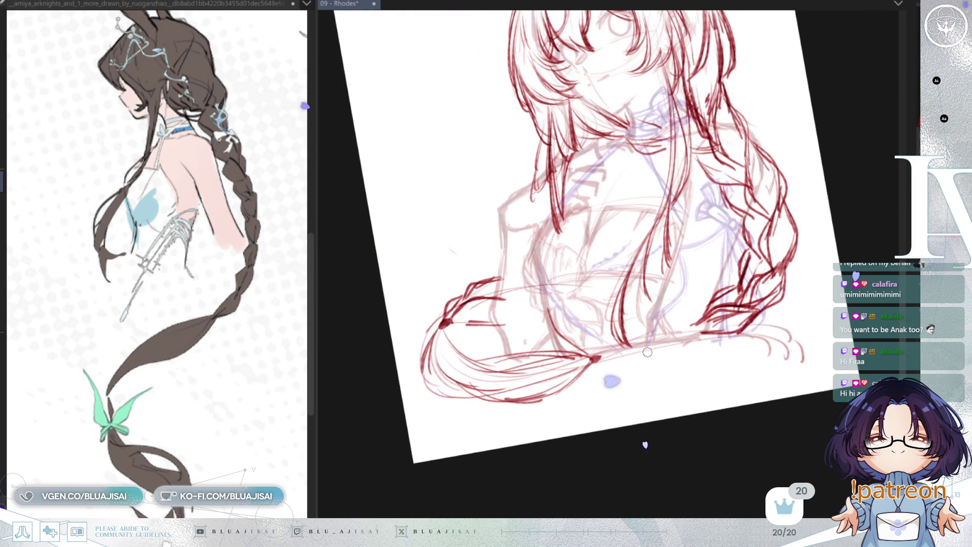
key(Home)
key(h)
key(Home)
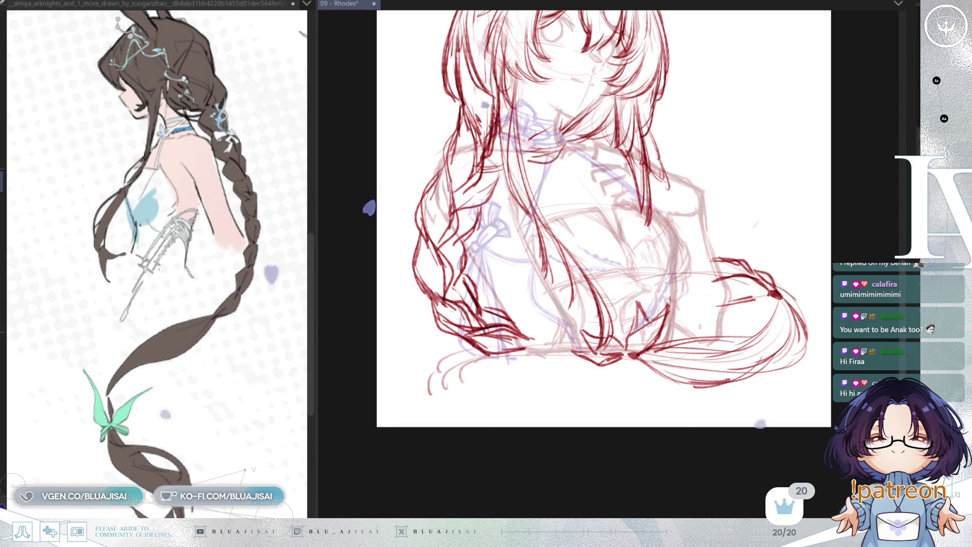
key(h)
mouse_move(705, 253)
mouse_down()
mouse_move(739, 304)
mouse_move(646, 353)
mouse_up()
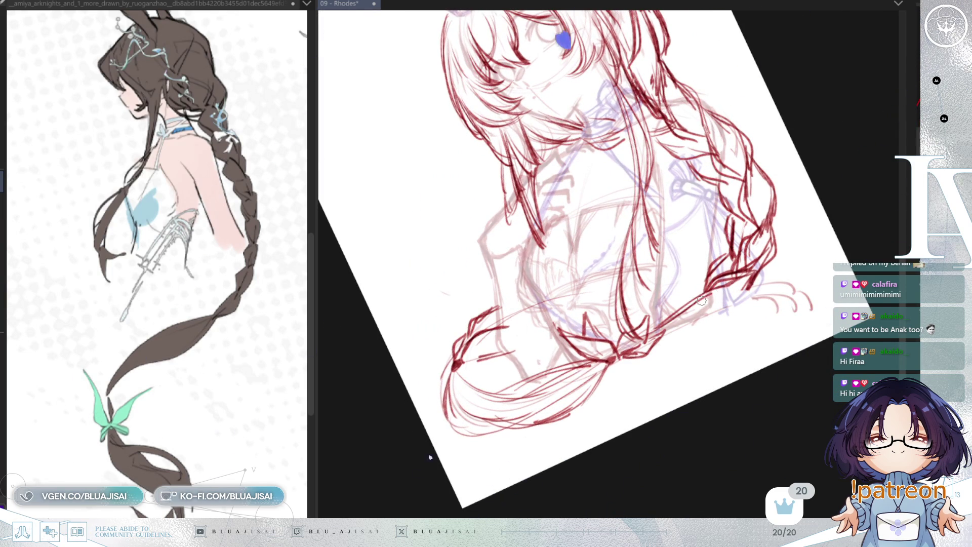
drag(706, 303, 829, 288)
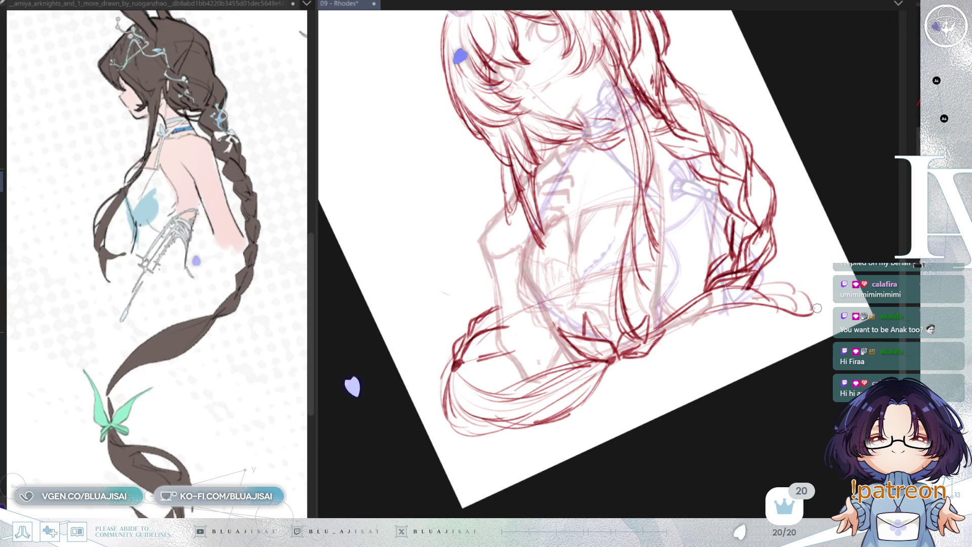
drag(775, 304, 831, 281)
mouse_move(653, 332)
mouse_down()
mouse_move(719, 337)
mouse_move(796, 292)
mouse_up()
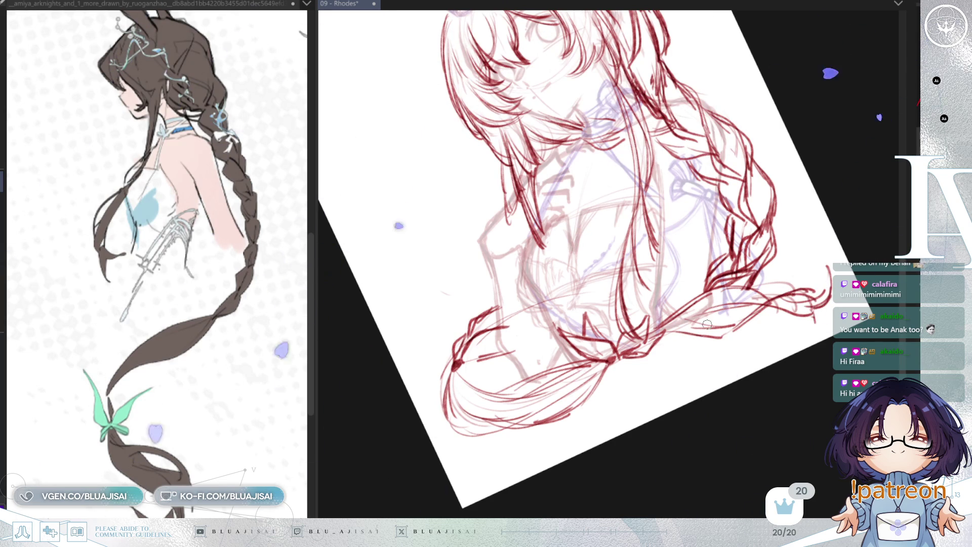
mouse_move(737, 315)
mouse_down()
mouse_move(784, 310)
mouse_move(820, 324)
mouse_move(796, 326)
mouse_up()
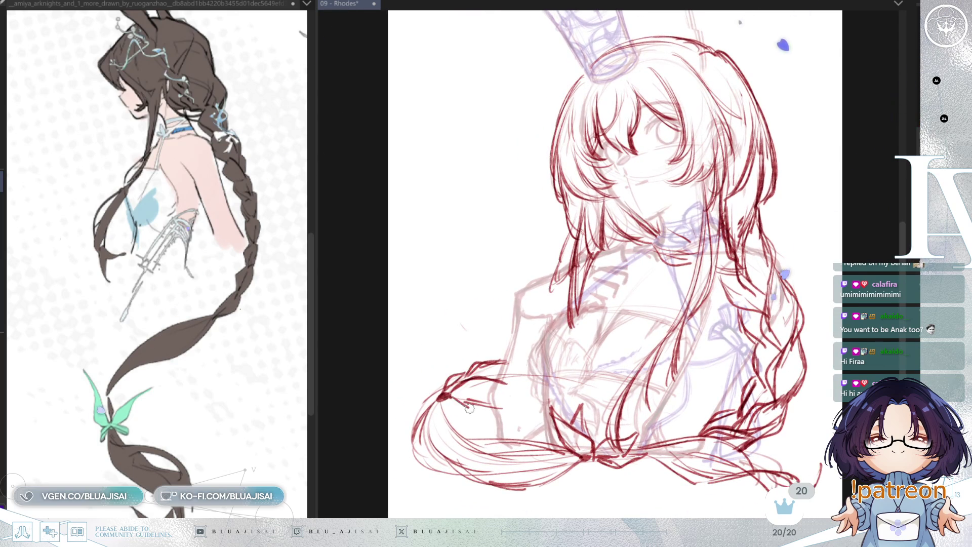
mouse_move(456, 383)
mouse_down()
mouse_move(521, 330)
mouse_move(530, 346)
mouse_up()
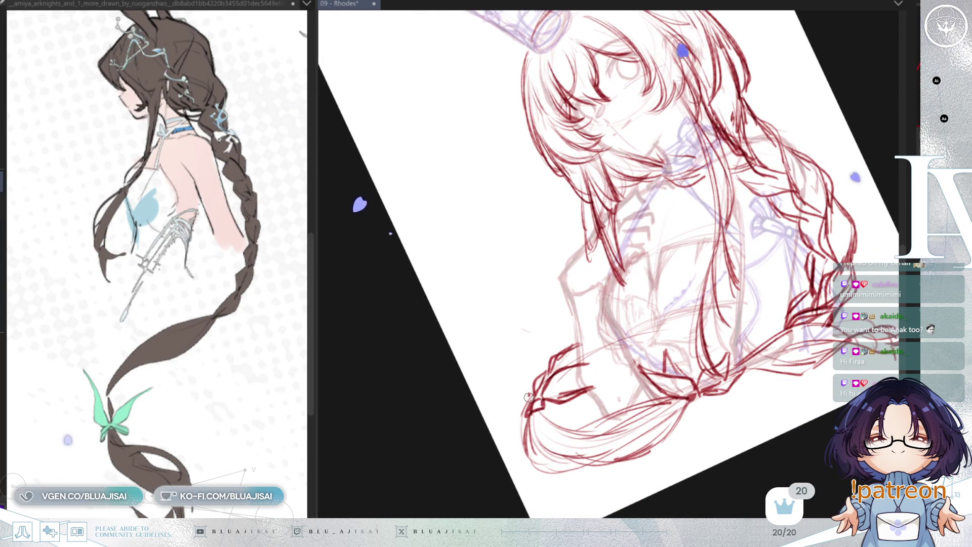
mouse_move(543, 415)
mouse_down()
mouse_move(481, 446)
mouse_move(375, 476)
mouse_up()
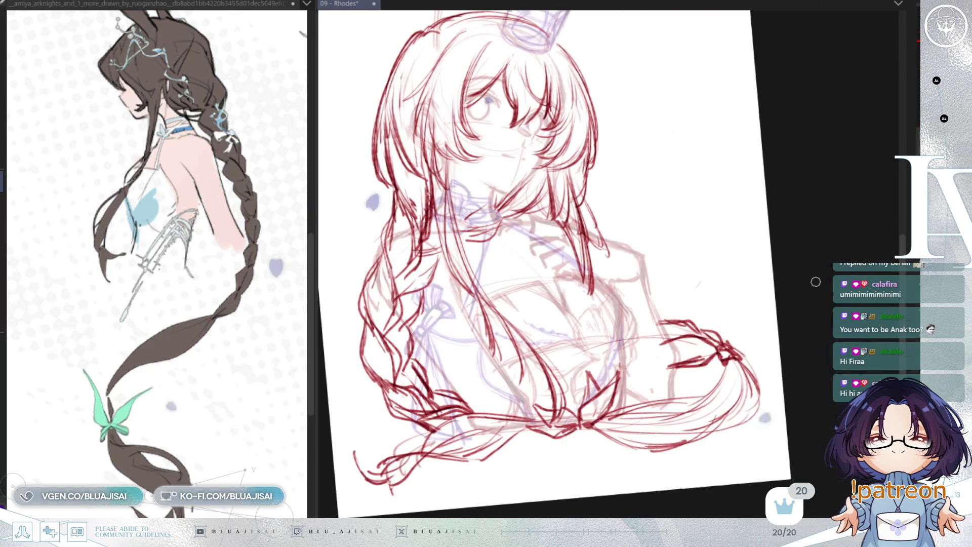
key(ctrl+0)
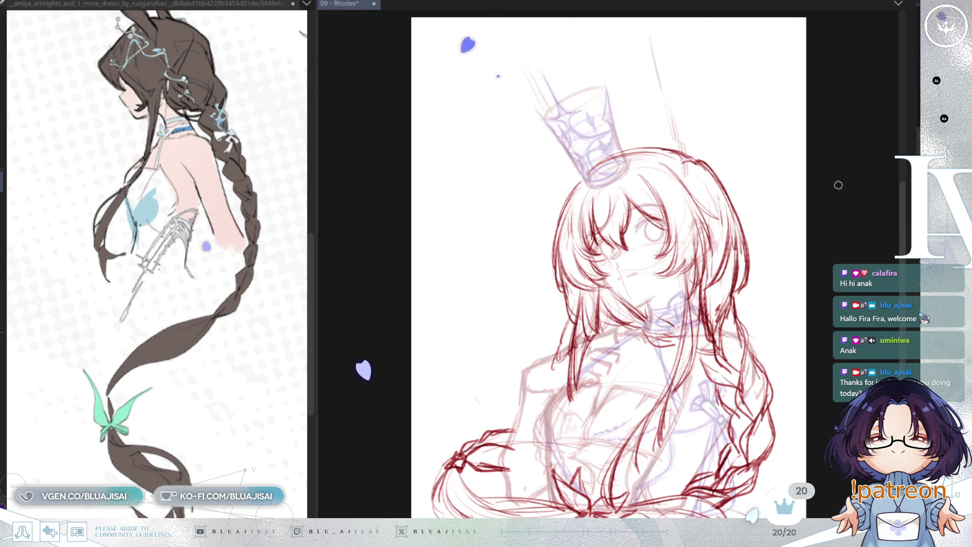
click(752, 83)
- Pan the reference to the gloved arm, zoom in on the neck, and briefly hide the red lineart
mouse_move(284, 311)
mouse_down()
mouse_move(273, 304)
mouse_move(264, 339)
mouse_move(237, 356)
mouse_up()
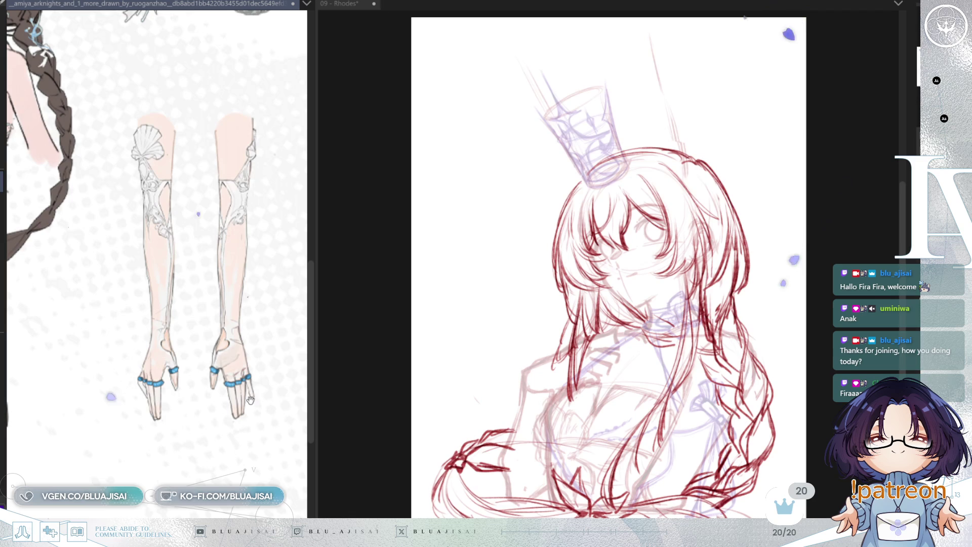
scroll(142, 303, up, 2)
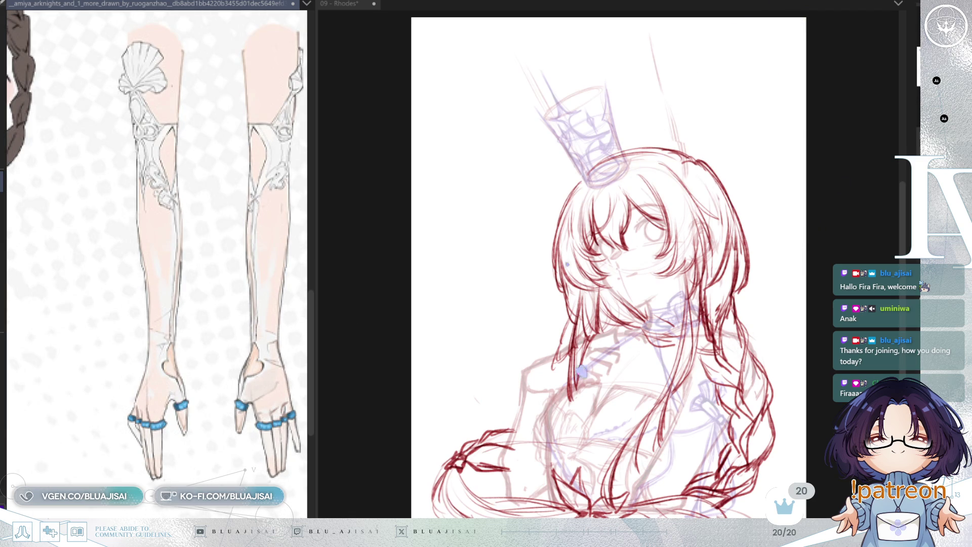
scroll(831, 203, up, 5)
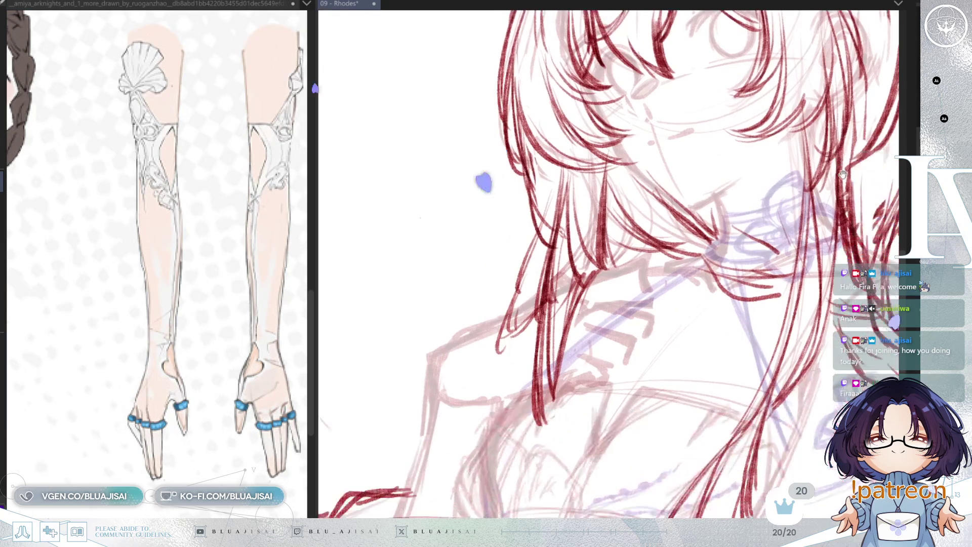
key(h)
key(h)
key(h)
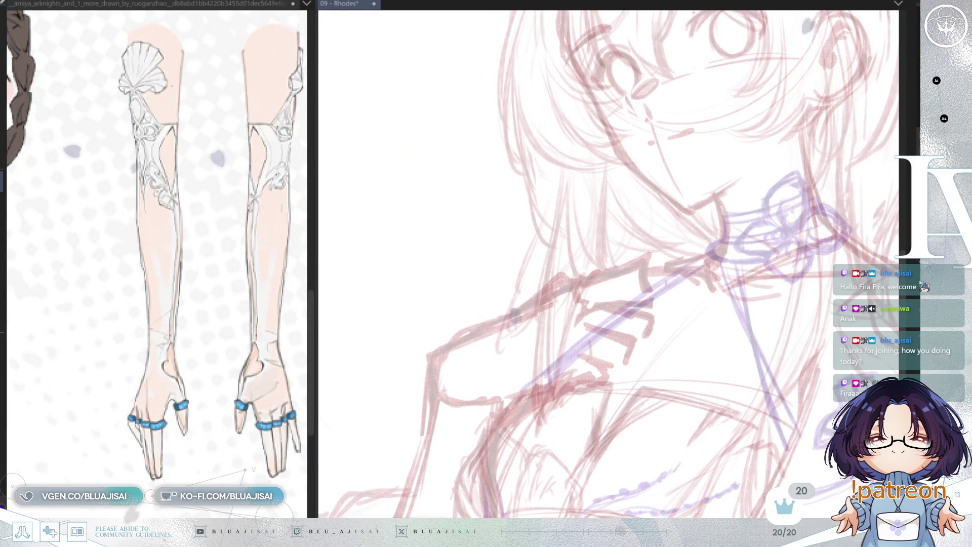
- Show the lineart again and erase the lower part of the choker ribbon strap
key(h)
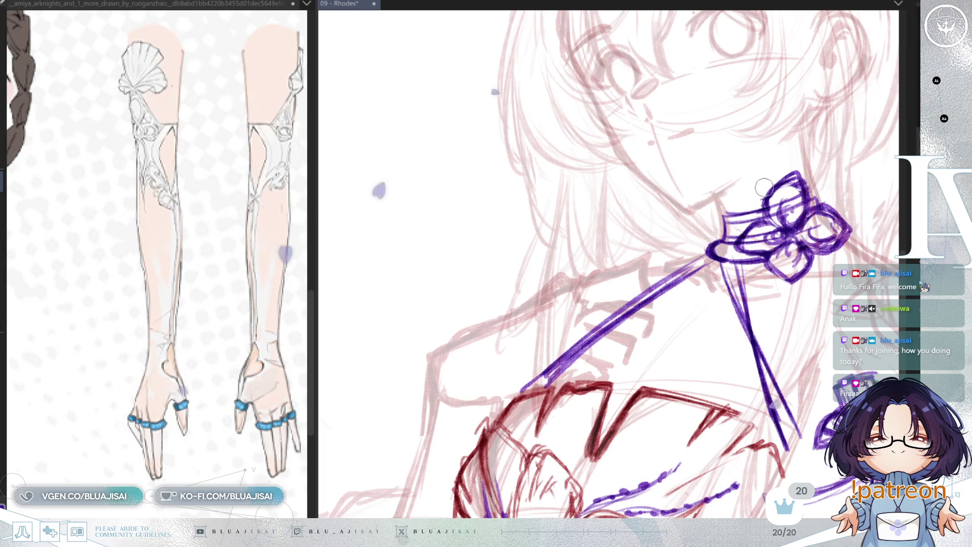
scroll(609, 237, down, 1)
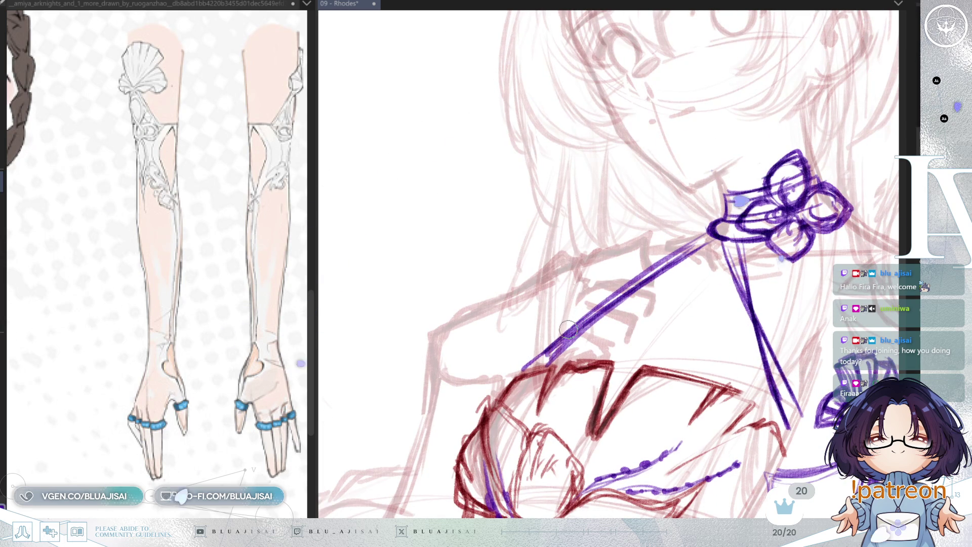
mouse_move(520, 359)
mouse_down()
mouse_move(620, 289)
mouse_move(557, 342)
mouse_move(575, 330)
mouse_up()
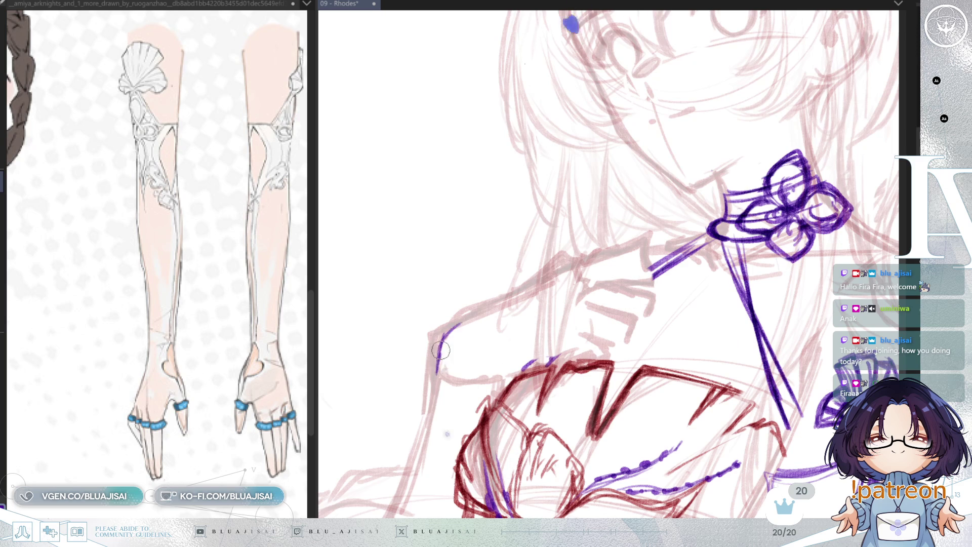
- Draw the purple shoulder outline, tilting the canvas and returning it upright
mouse_move(441, 326)
mouse_down()
mouse_move(635, 244)
mouse_move(646, 274)
mouse_move(611, 276)
mouse_up()
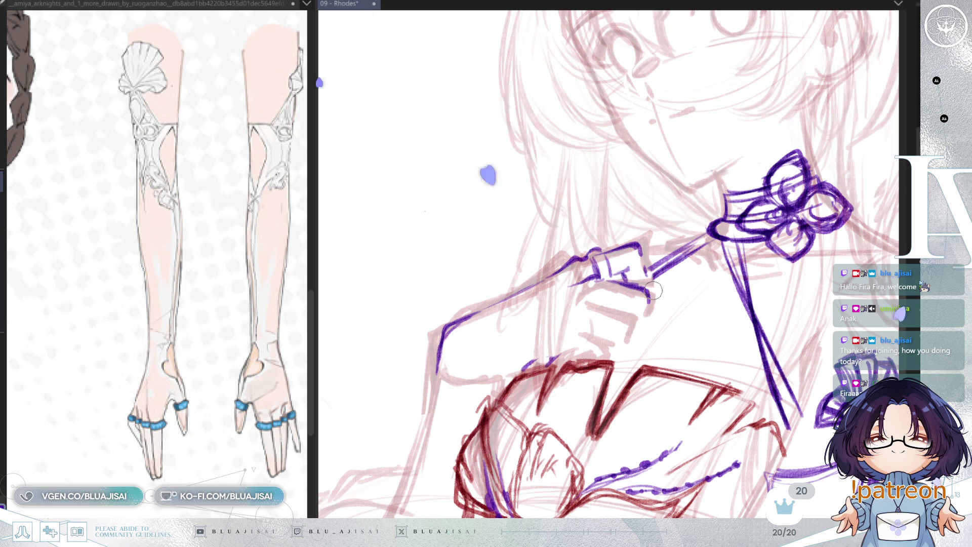
mouse_move(619, 291)
mouse_down()
mouse_move(643, 278)
mouse_move(603, 284)
mouse_up()
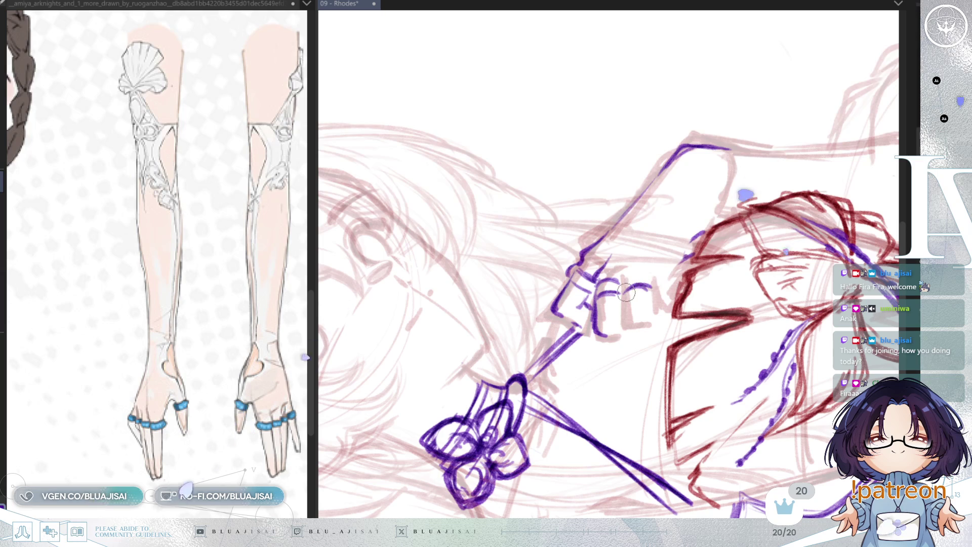
drag(649, 300, 720, 263)
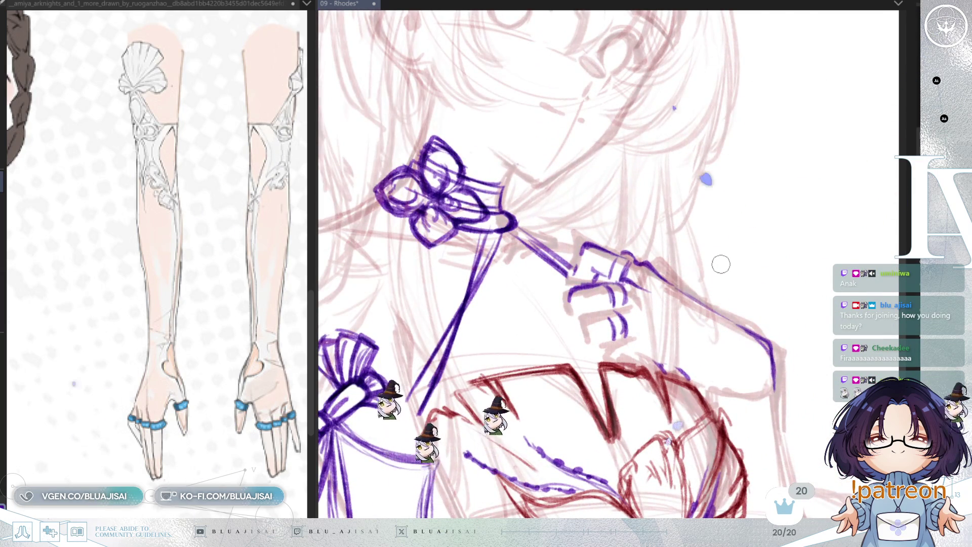
- Mirror the canvas and draw curved purple finger strokes and cuff hatching on the glove
key(h)
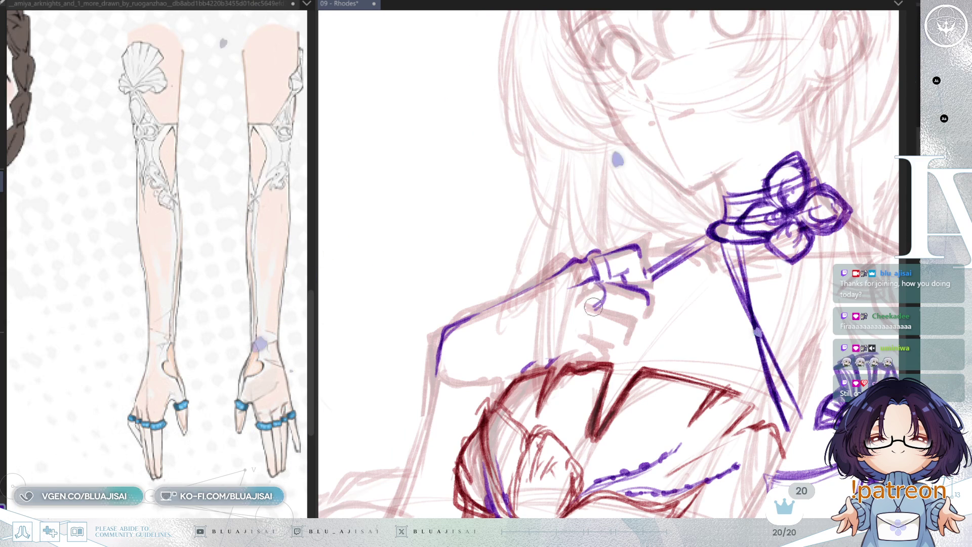
drag(599, 285, 602, 307)
drag(611, 287, 598, 336)
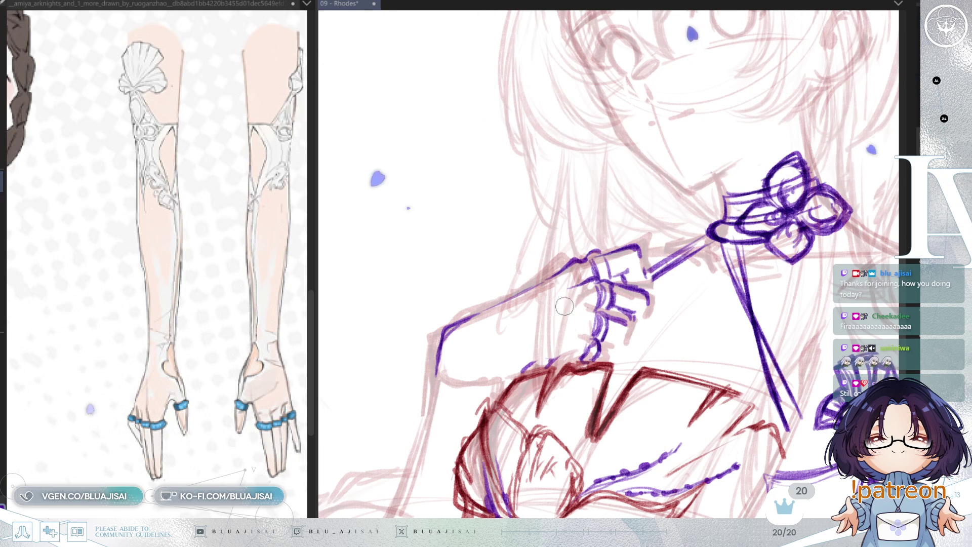
mouse_move(557, 304)
mouse_down()
mouse_move(586, 306)
mouse_move(555, 289)
mouse_move(538, 315)
mouse_move(584, 307)
mouse_up()
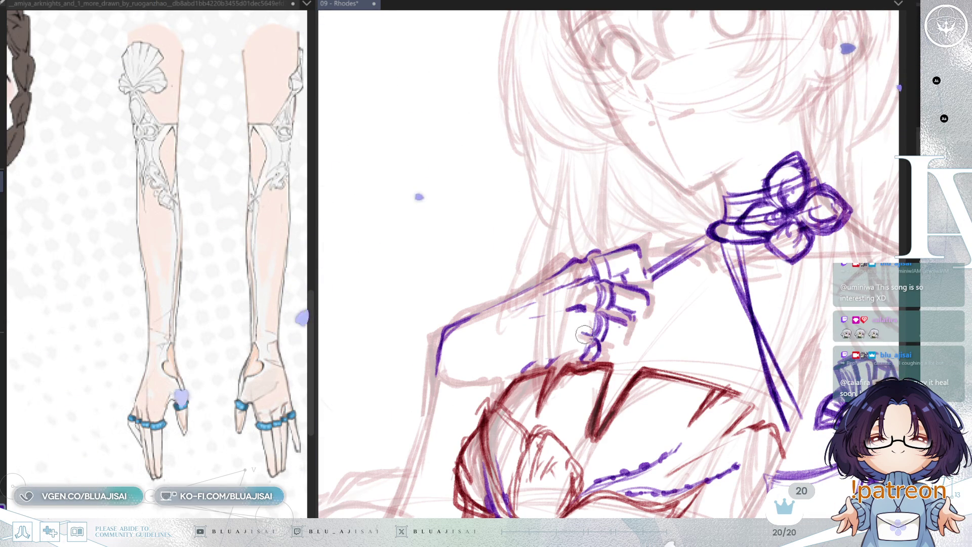
- Draw the lower fingers, extend the forearm outline left, and add the arm's upper edge
mouse_move(562, 336)
mouse_down()
mouse_move(590, 335)
mouse_move(618, 356)
mouse_up()
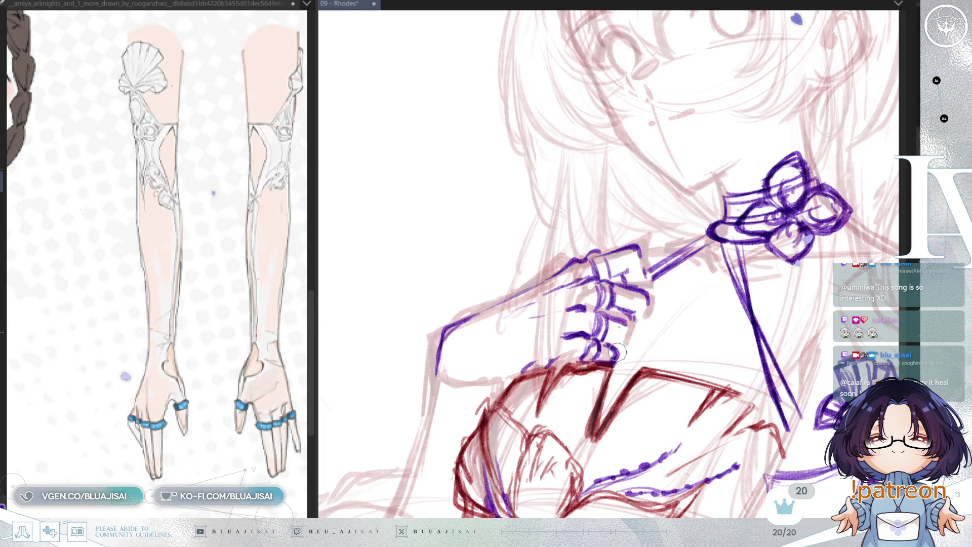
drag(560, 361, 484, 377)
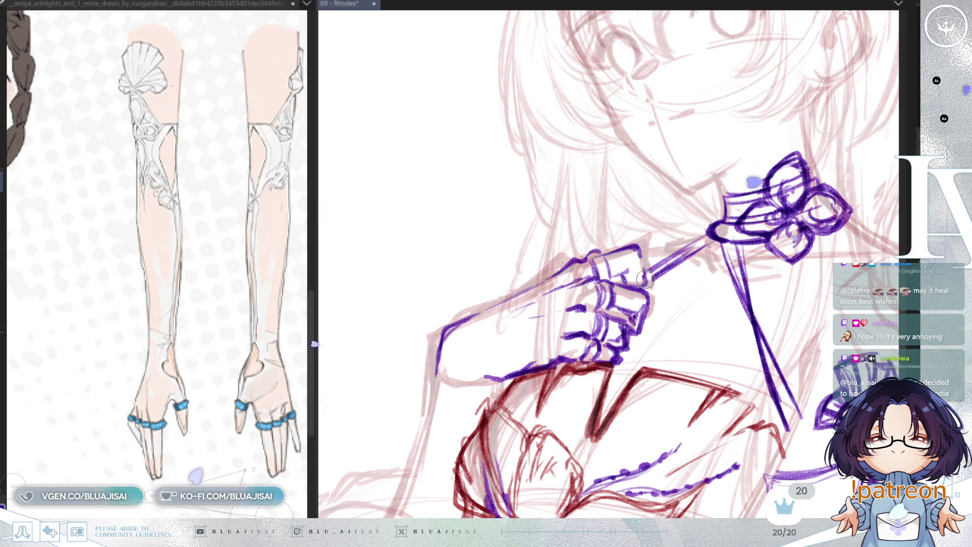
drag(516, 292, 541, 266)
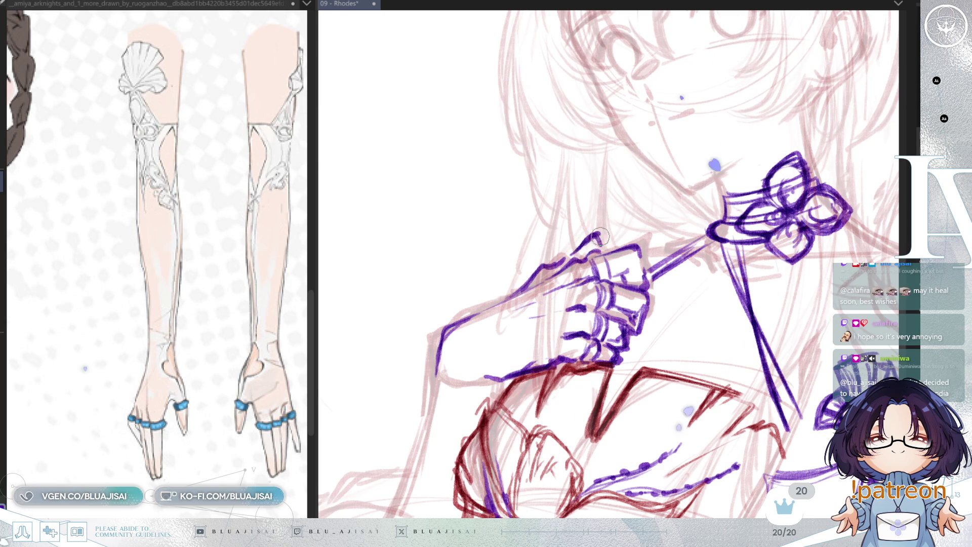
drag(692, 315, 685, 325)
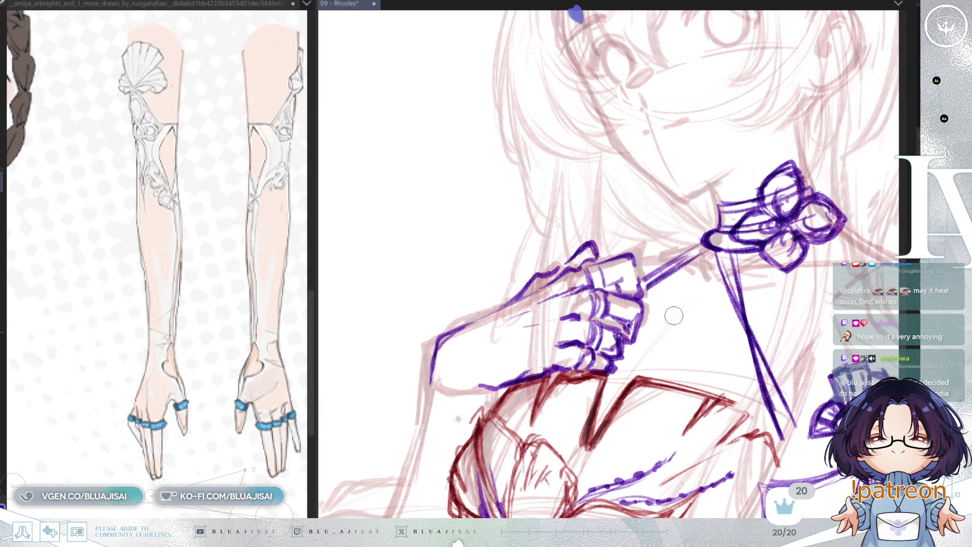
- Zoom out and recentre the whole drawing, mirroring it to check the overall composition
scroll(666, 319, down, 6)
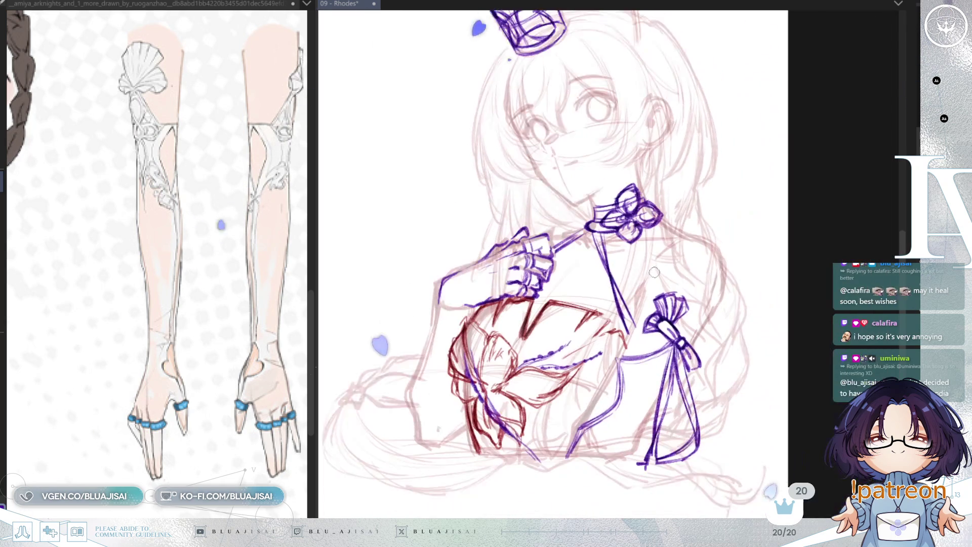
drag(711, 299, 698, 329)
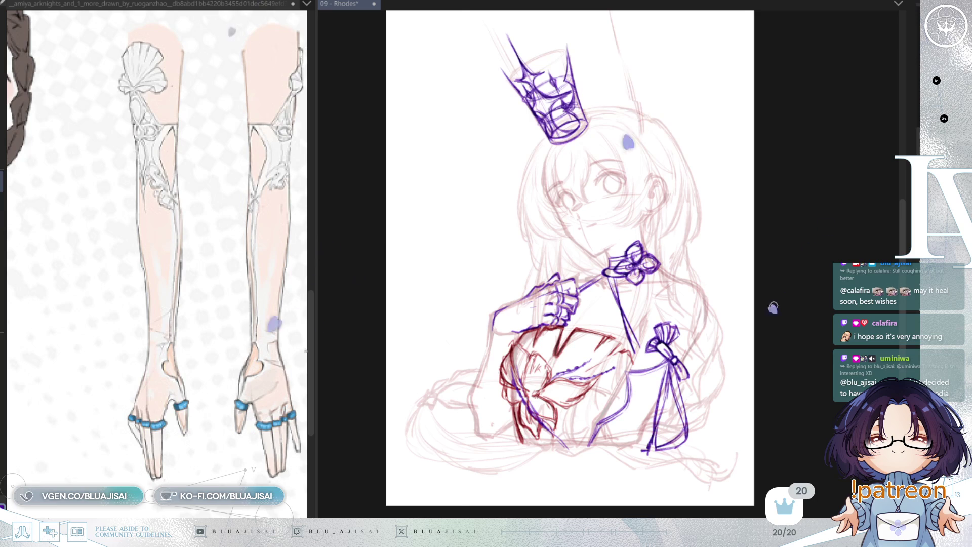
key(m)
key(m)
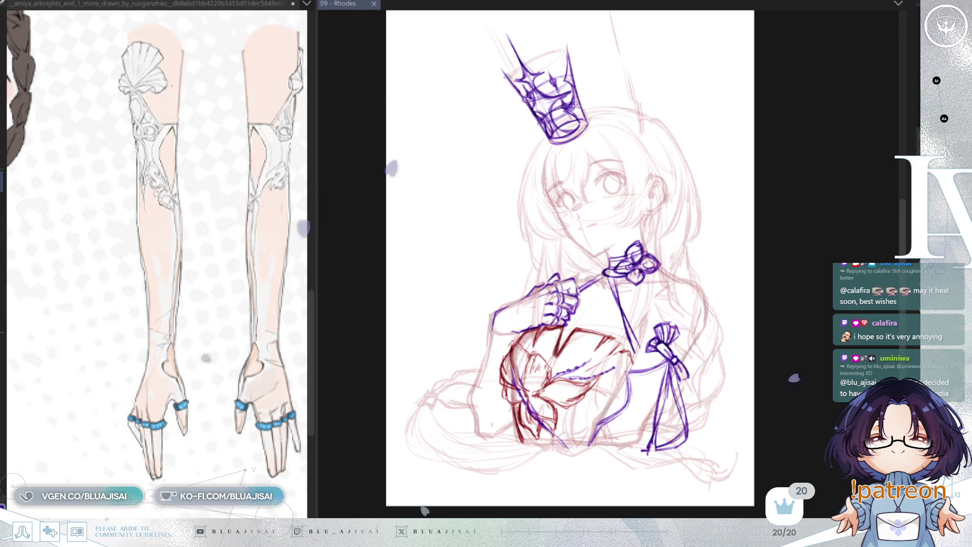
drag(785, 258, 786, 265)
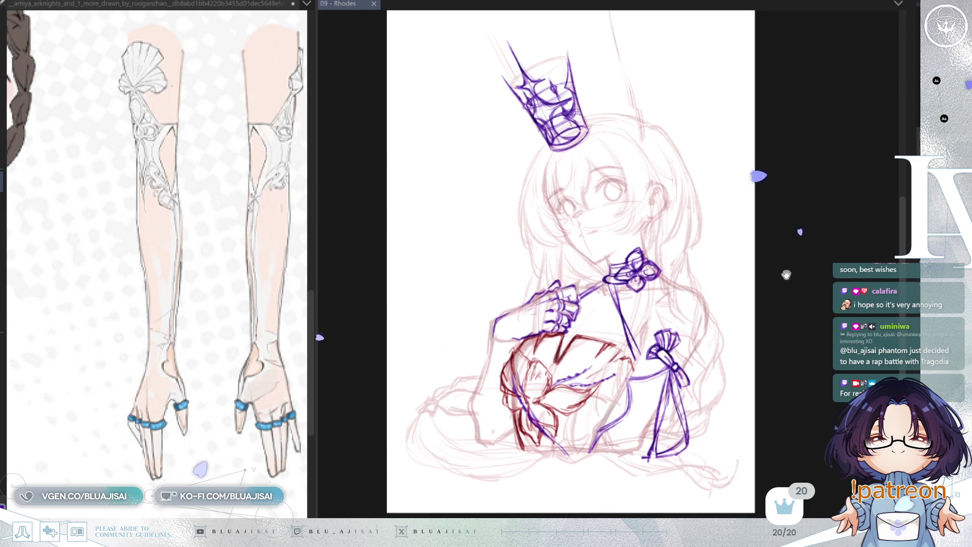
scroll(785, 248, up, 5)
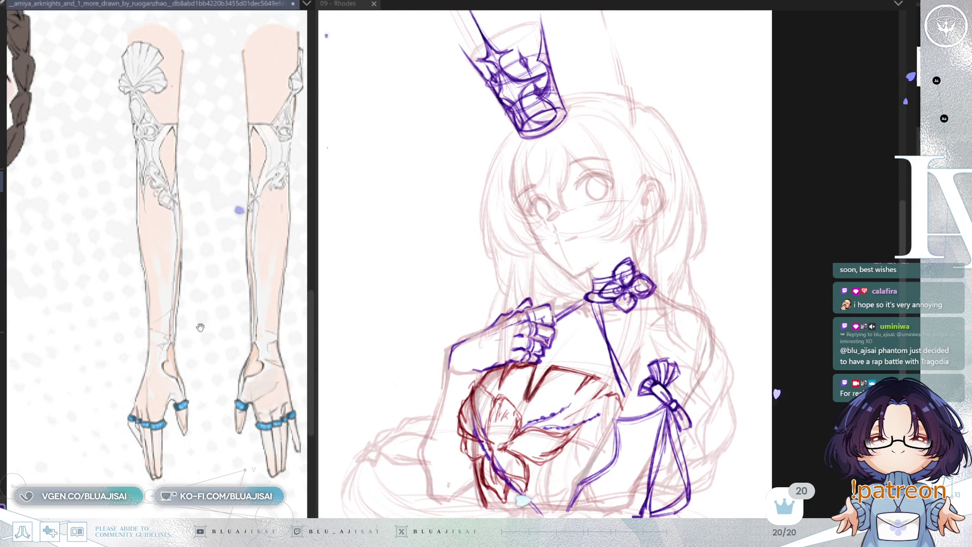
scroll(216, 331, up, 5)
scroll(162, 264, up, 5)
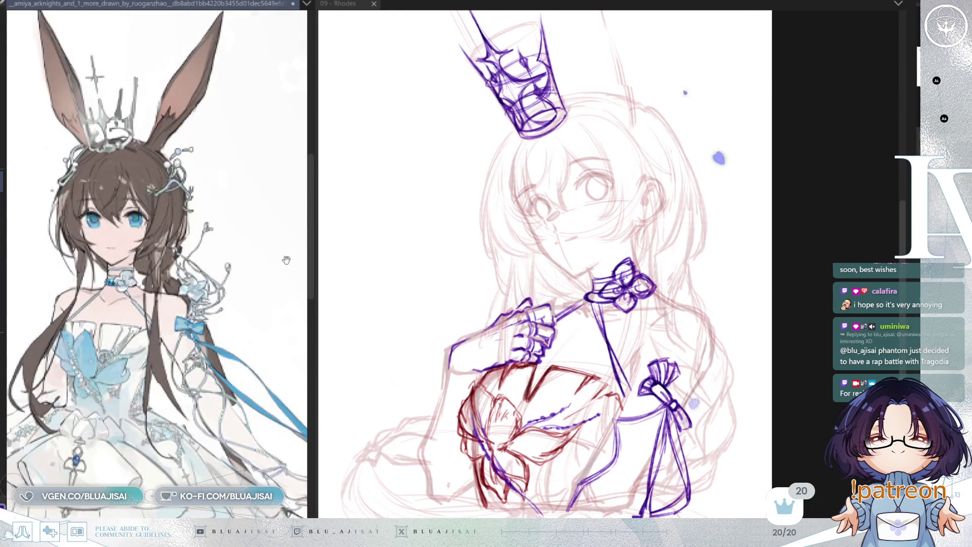
drag(674, 240, 677, 325)
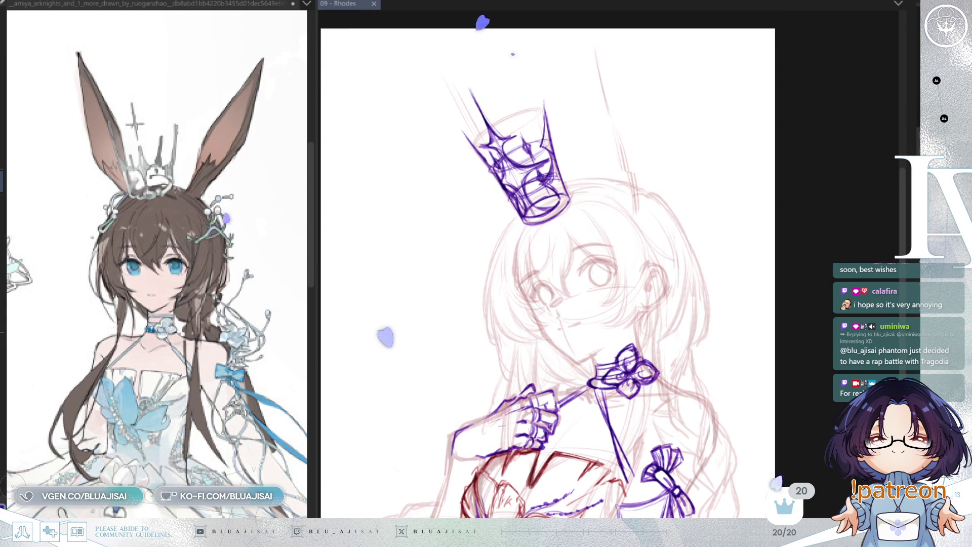
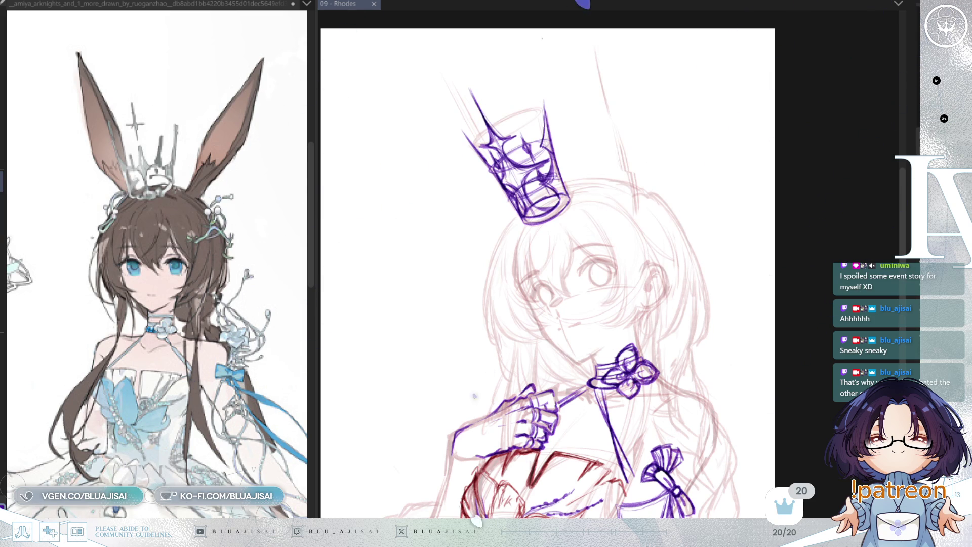
- Fade the purple sketch layer, tilt the canvas slightly, and save the drawing
key(ctrl+minus)
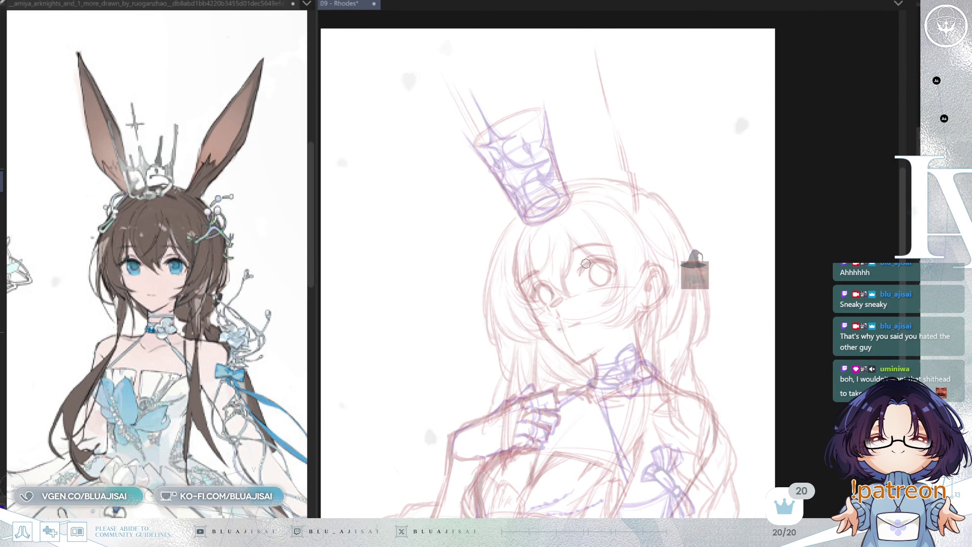
drag(591, 279, 586, 264)
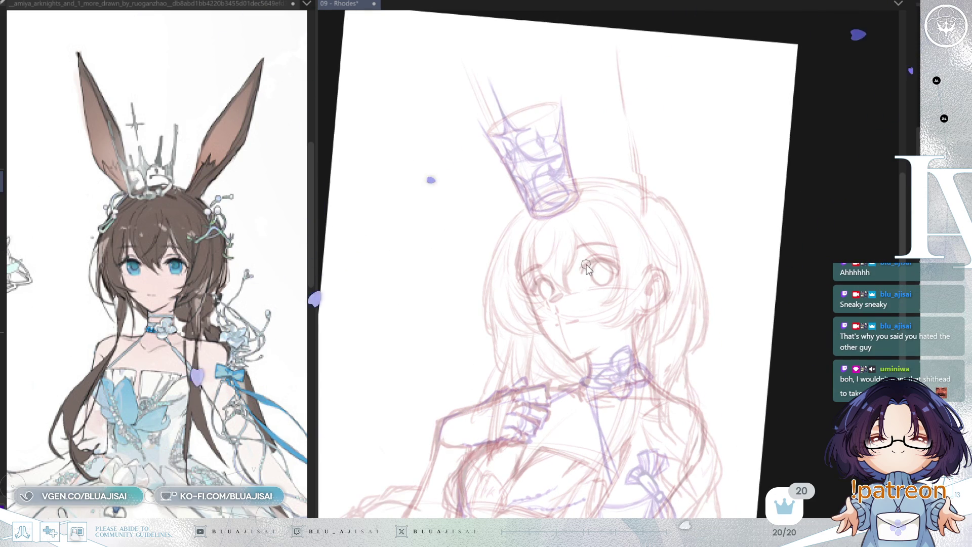
key(ctrl+s)
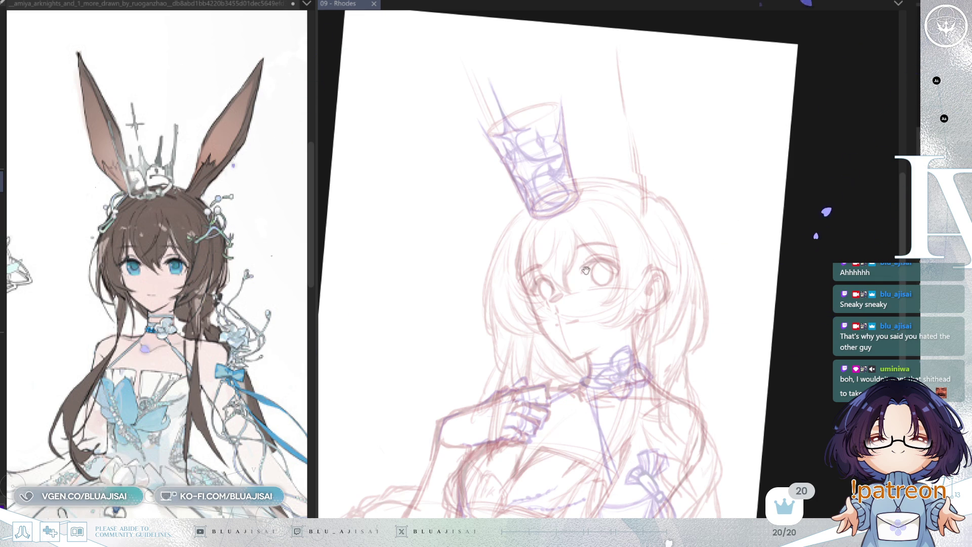
- Outline a dark red bunny ear beside the crown and thicken its lower edge
drag(588, 210, 709, 56)
mouse_move(598, 158)
mouse_down()
mouse_move(603, 308)
mouse_move(581, 347)
mouse_up()
mouse_move(610, 299)
mouse_down()
mouse_move(575, 357)
mouse_move(660, 301)
mouse_up()
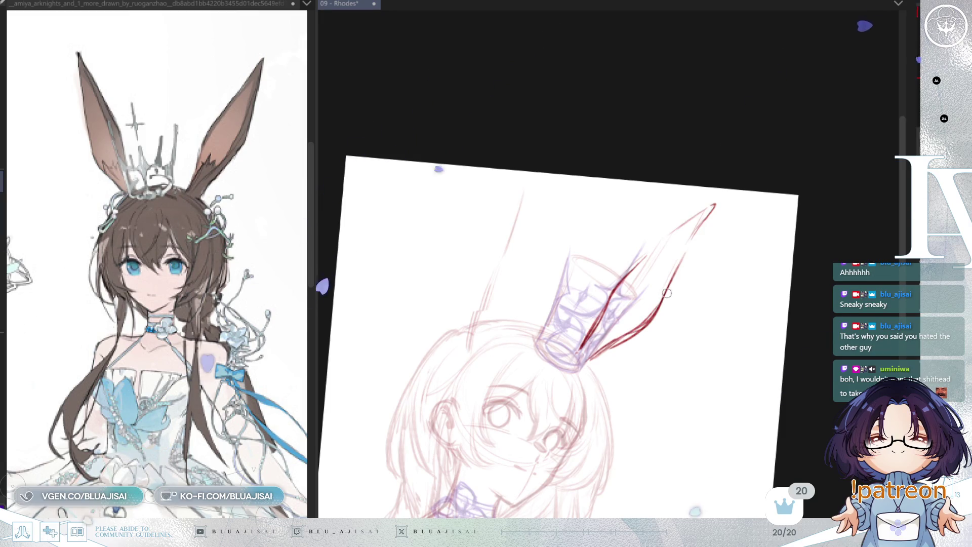
- Add the ear's outer contour to the tip, inner line and jagged base, checking in a mirrored view
drag(681, 258, 714, 205)
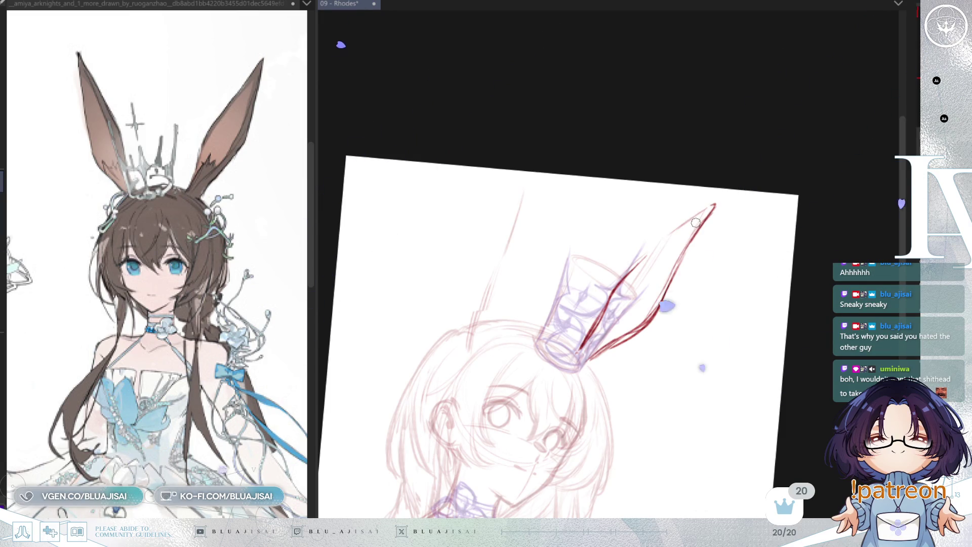
drag(681, 235, 626, 290)
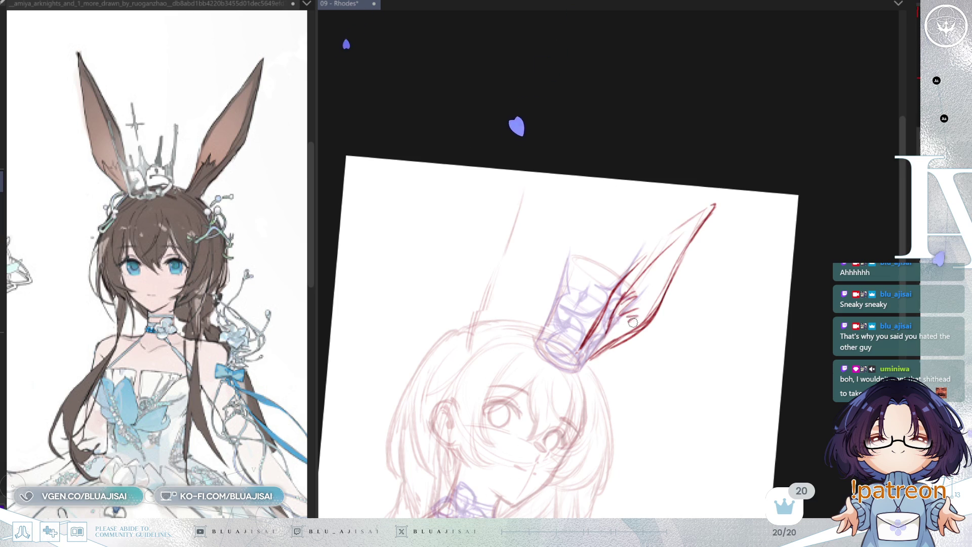
drag(628, 338, 639, 329)
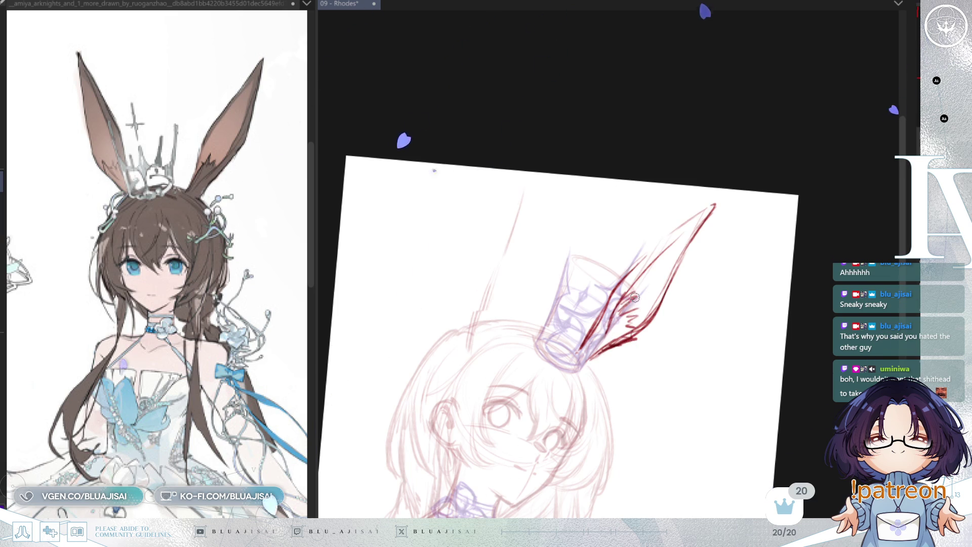
key(h)
mouse_move(743, 322)
mouse_down()
mouse_move(763, 295)
mouse_move(721, 230)
mouse_up()
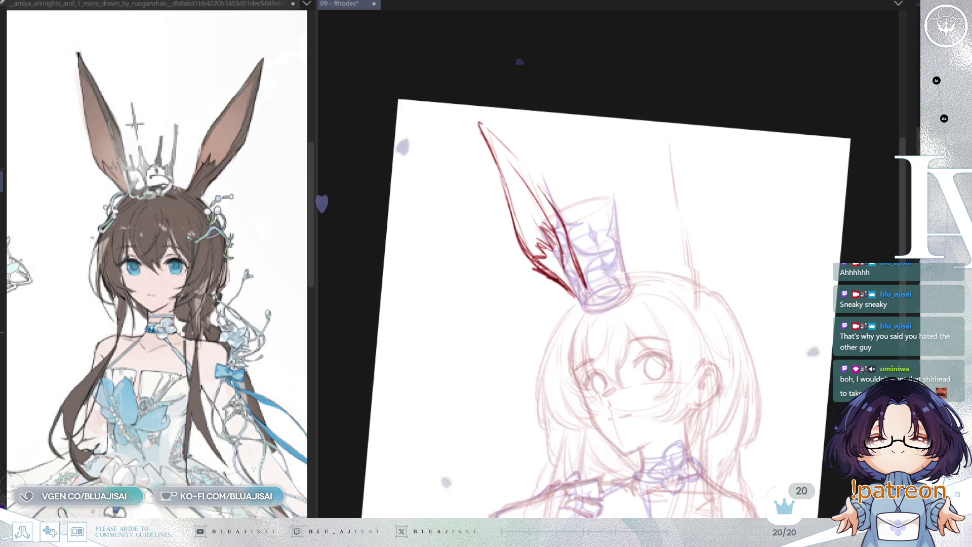
key(5)
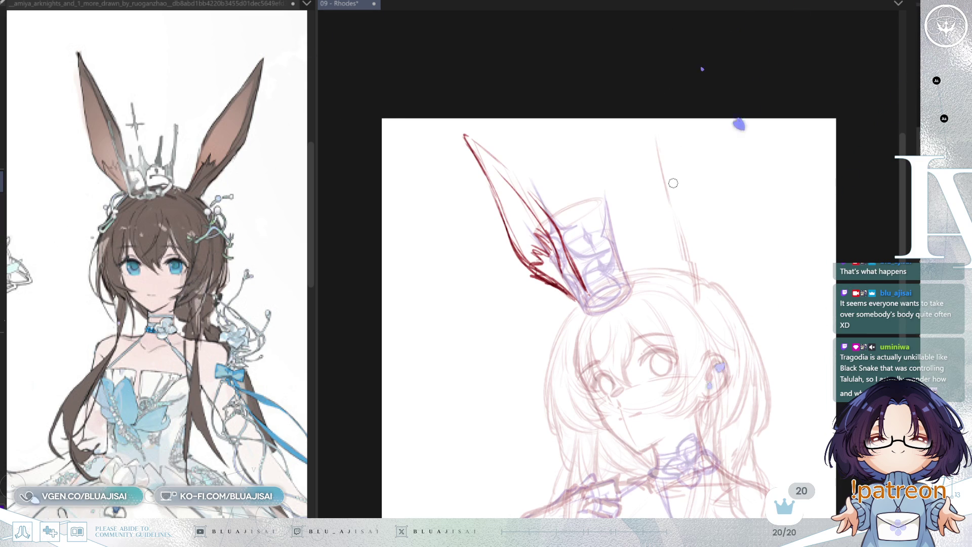
key(End)
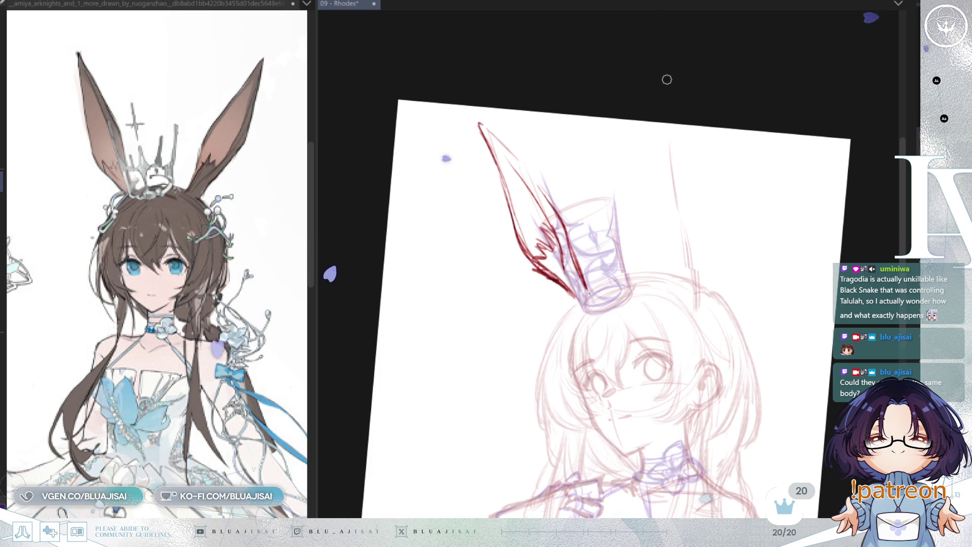
- Draw the second bunny ear's dark red outer edge, then mirror the view to check proportions
key(5)
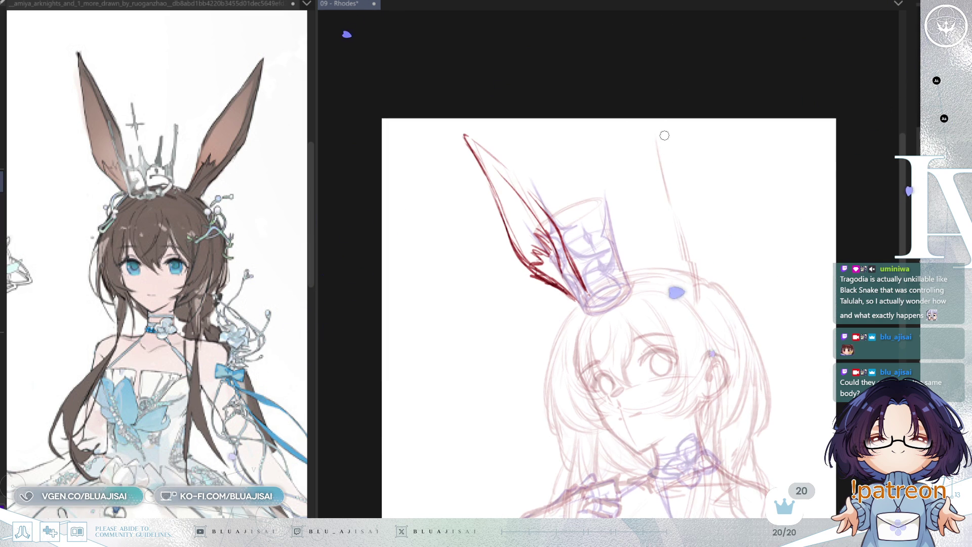
drag(650, 134, 654, 168)
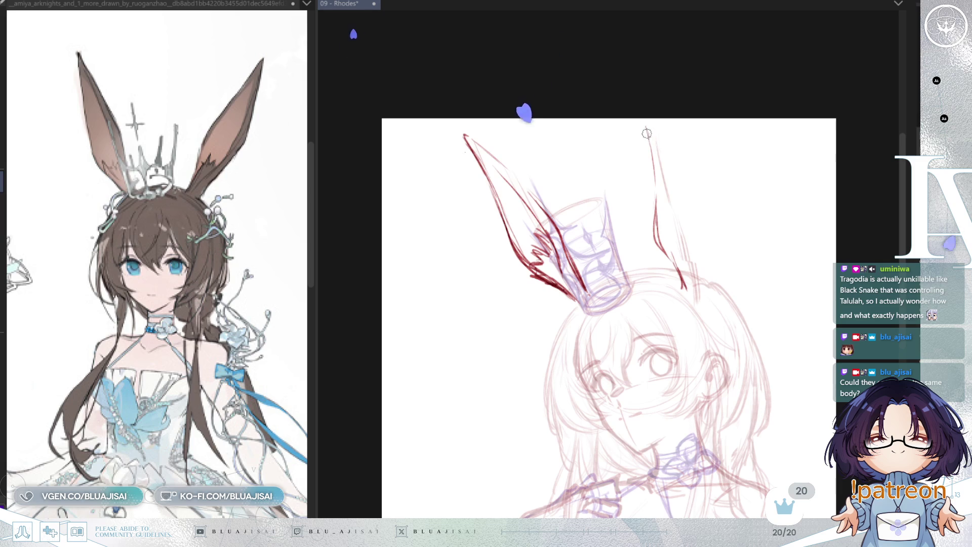
mouse_move(645, 126)
mouse_down()
mouse_move(704, 213)
mouse_move(700, 297)
mouse_move(701, 214)
mouse_up()
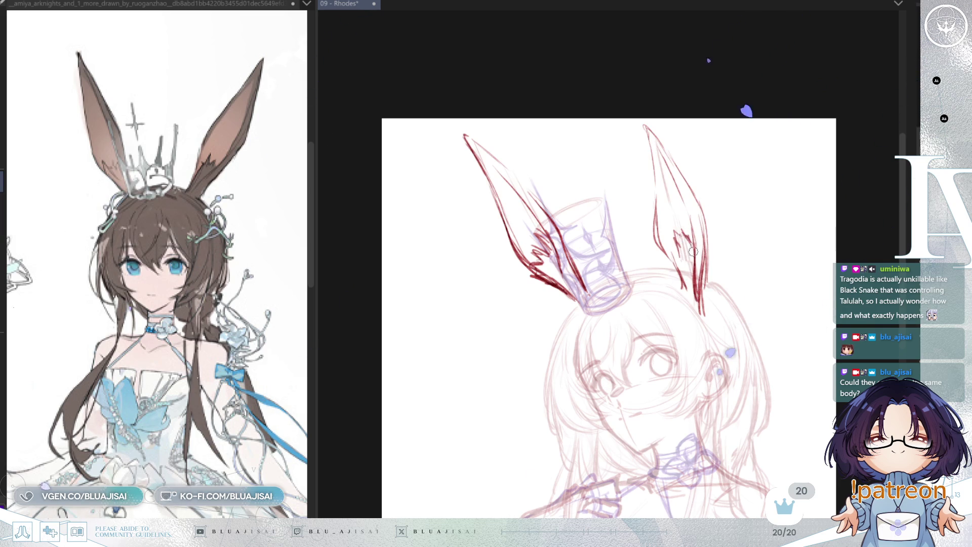
key(h)
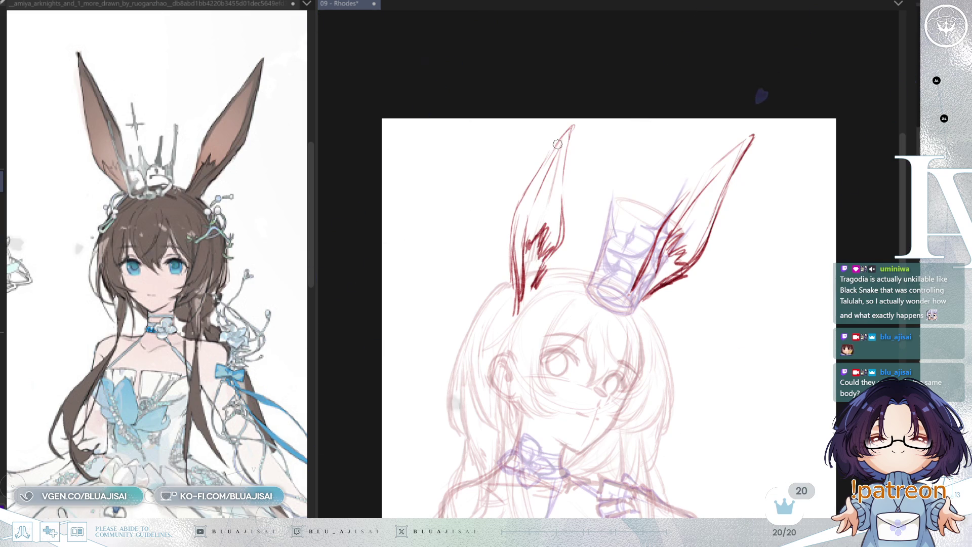
- Redraw the left ear's outer contour darker and sharpen its tip
mouse_move(568, 117)
mouse_down()
mouse_move(512, 217)
mouse_move(509, 249)
mouse_up()
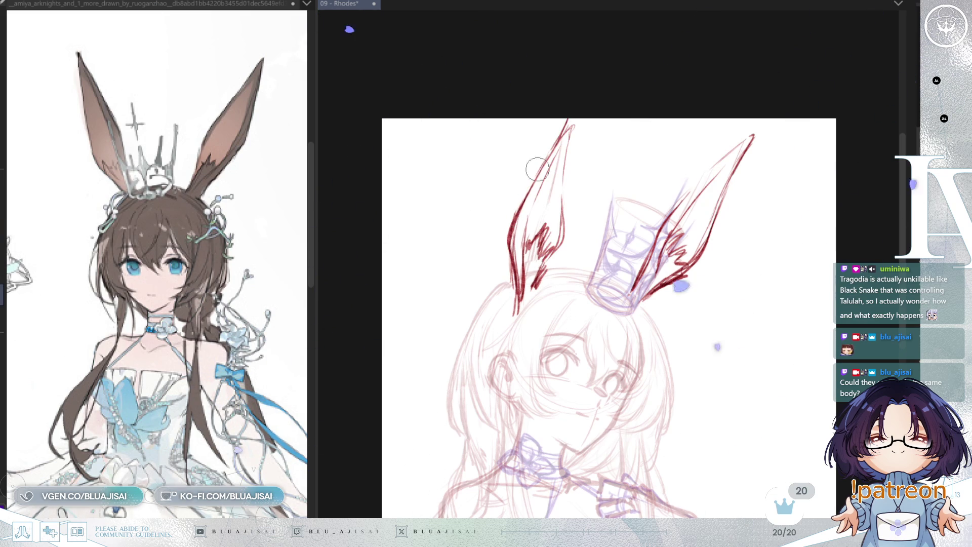
drag(562, 125, 554, 147)
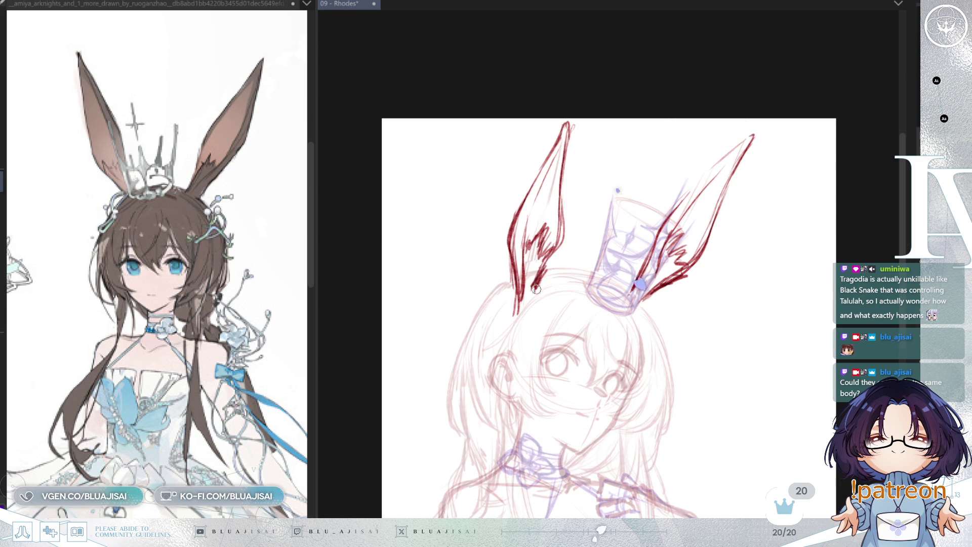
drag(739, 278, 735, 185)
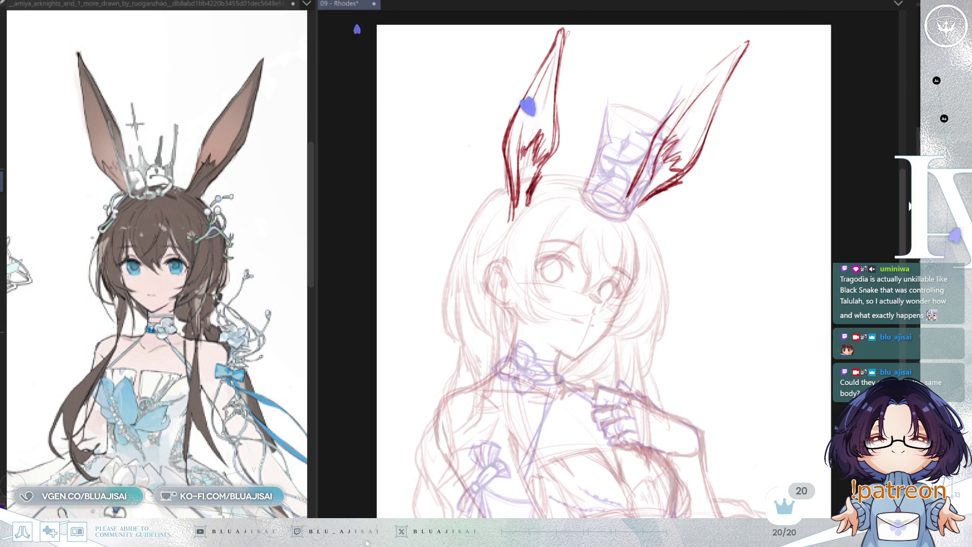
key(h)
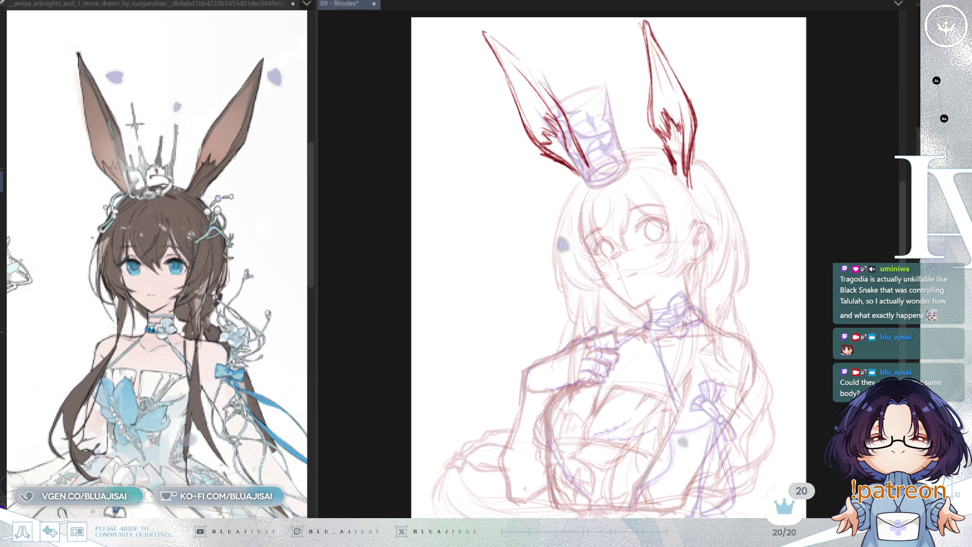
key(h)
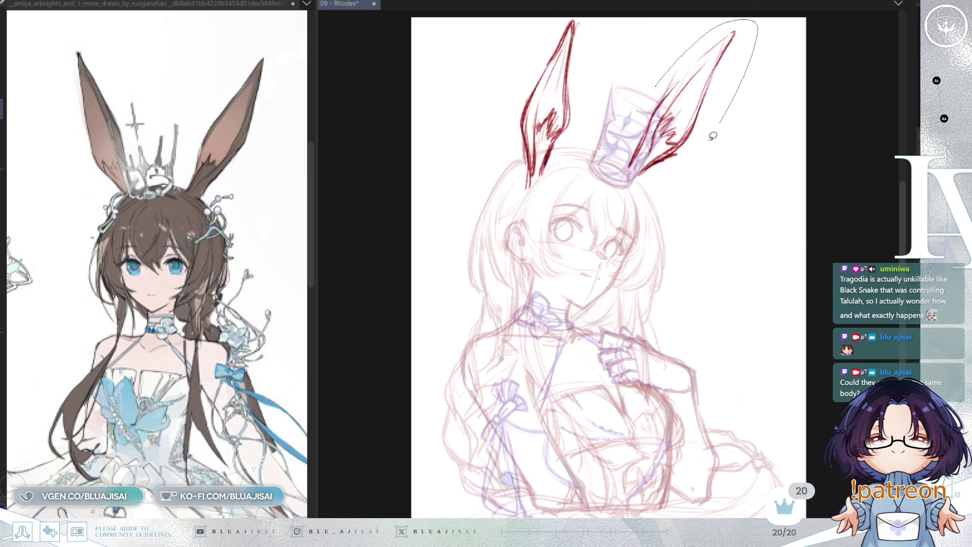
- Shrink and tilt the lasso-selected right ear with Free Transform, then deselect it
drag(726, 115, 663, 56)
key(ctrl+t)
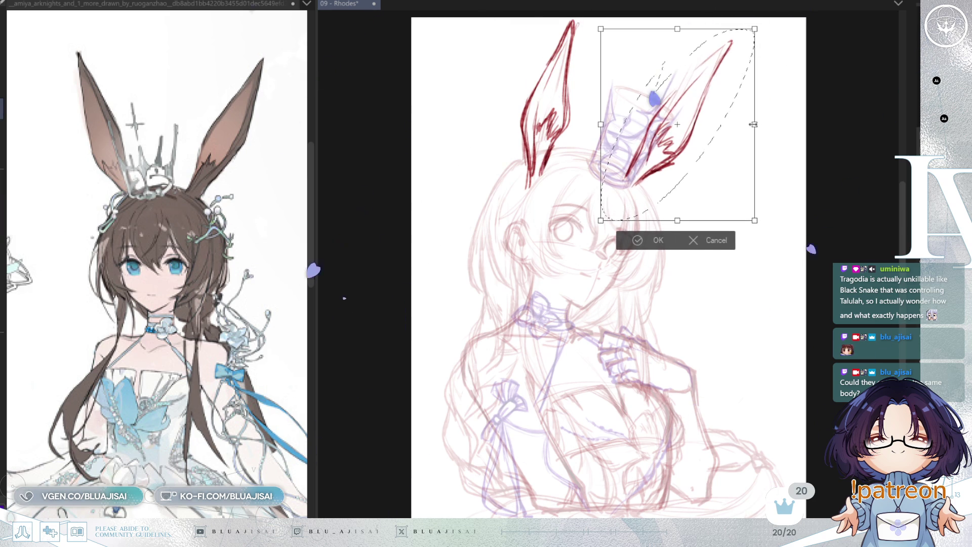
mouse_move(756, 121)
mouse_down()
mouse_move(679, 163)
mouse_move(693, 168)
mouse_move(716, 155)
mouse_move(678, 179)
mouse_up()
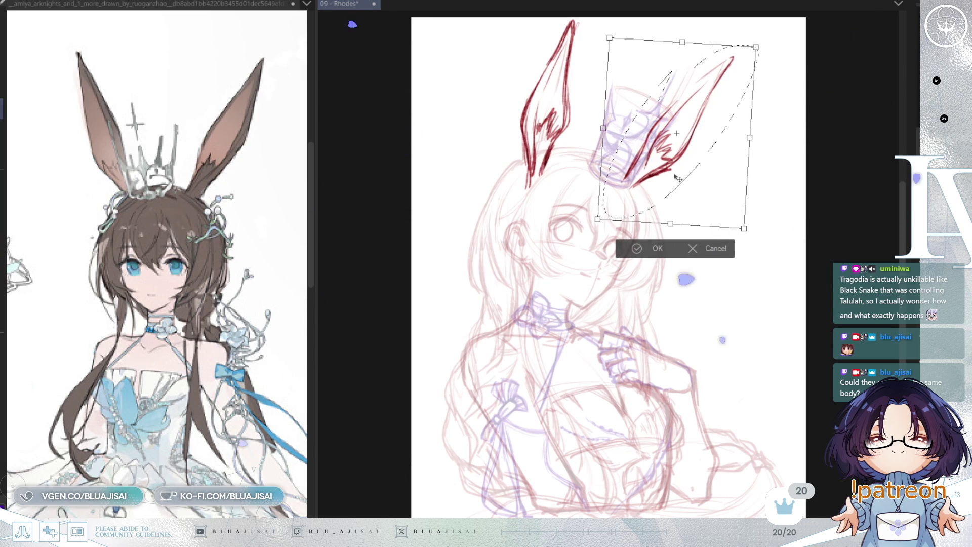
key(Return)
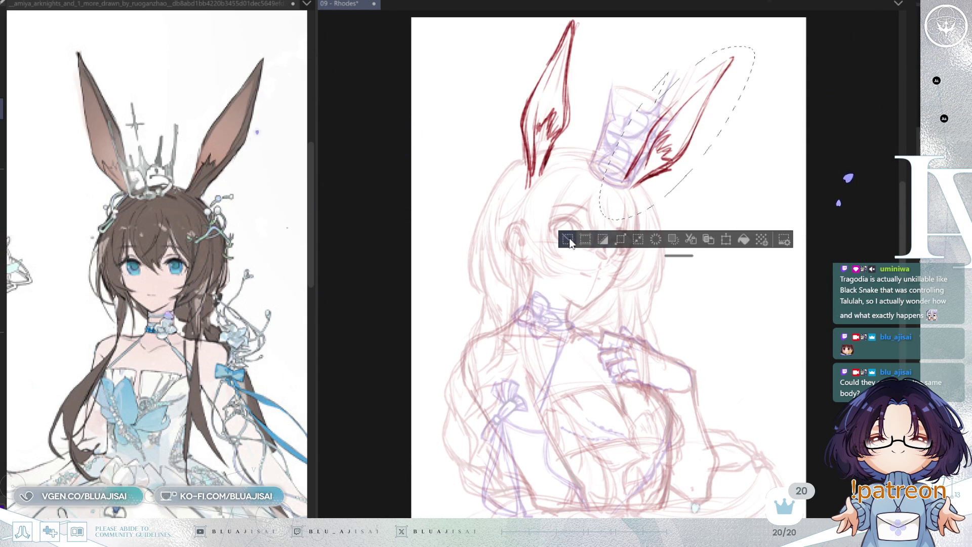
click(568, 241)
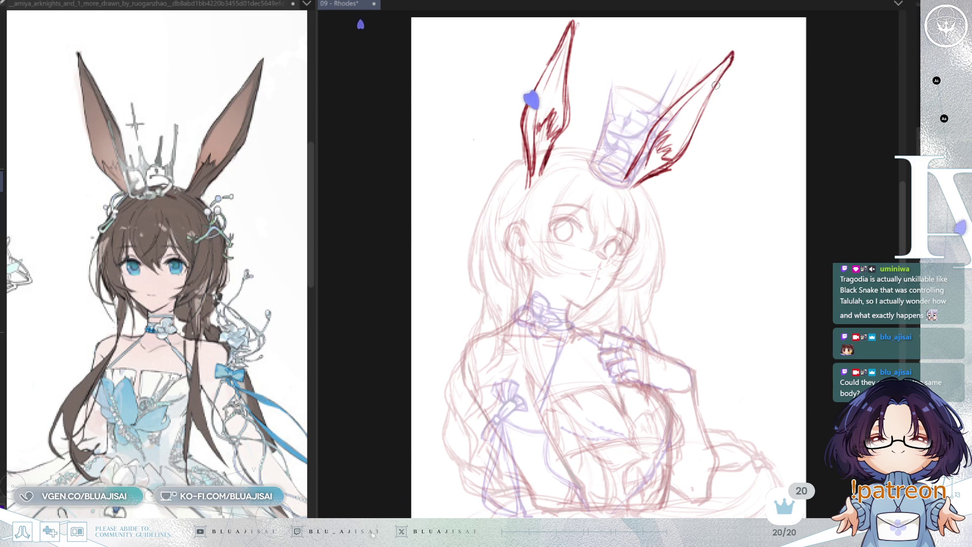
drag(705, 94, 704, 98)
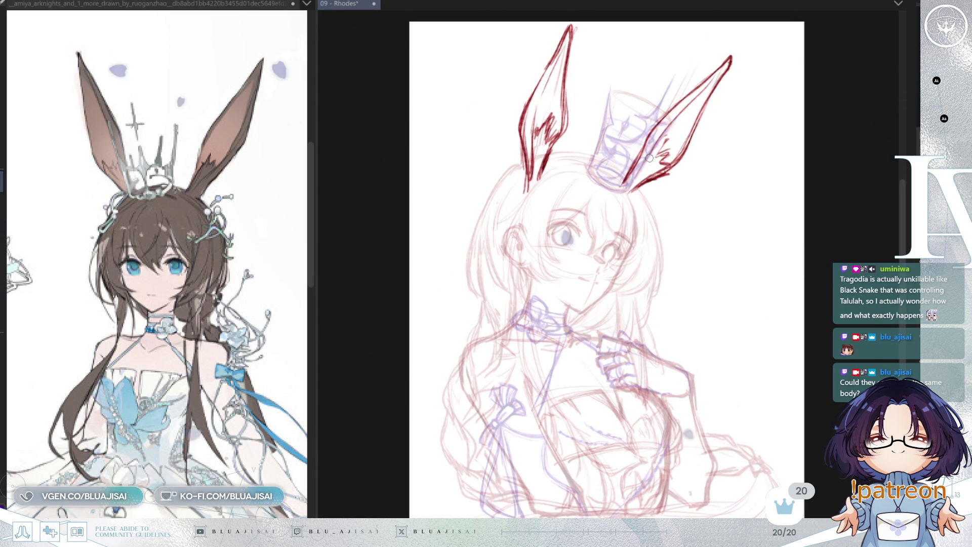
- Erase the right ear's red strokes and redraw its outer edge with the pen
key(e)
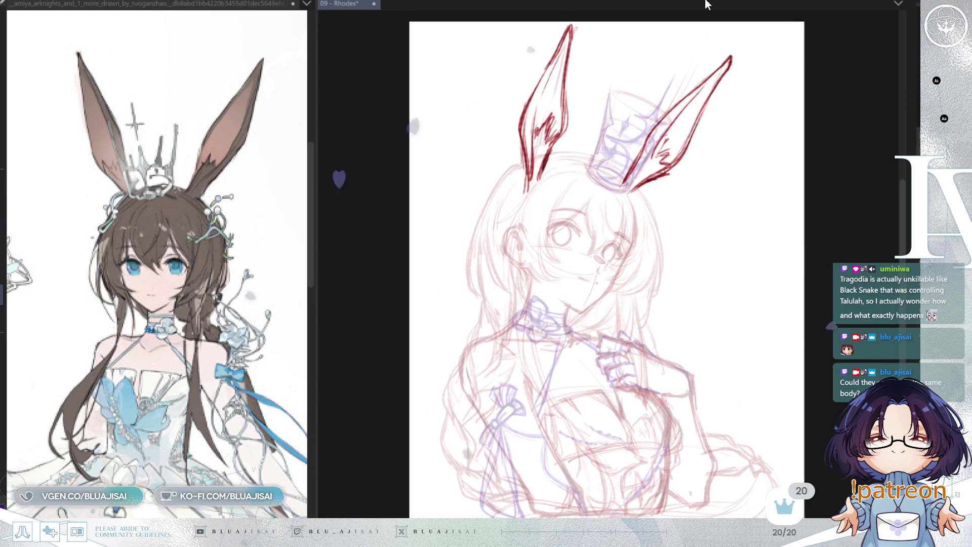
mouse_move(629, 167)
mouse_down()
mouse_move(624, 181)
mouse_move(694, 108)
mouse_up()
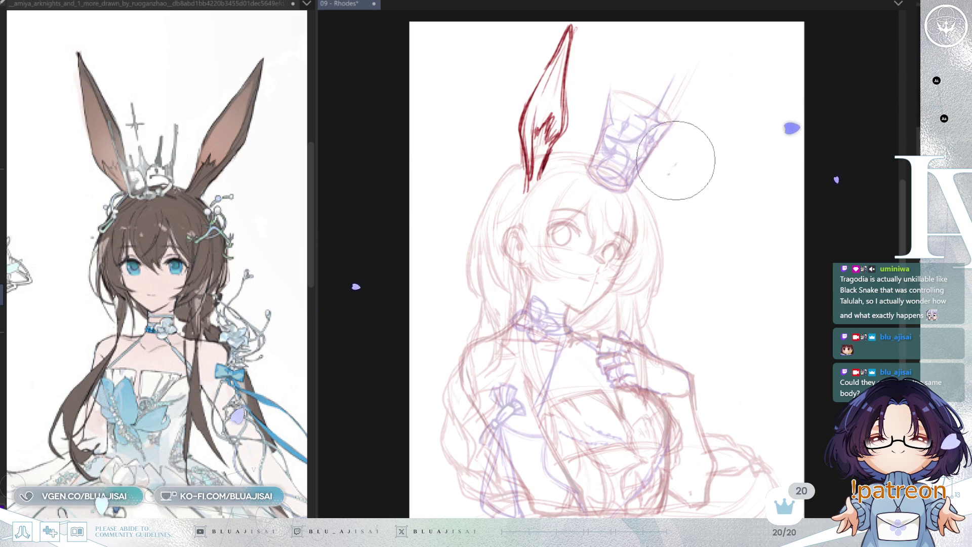
key(e)
drag(648, 144, 696, 106)
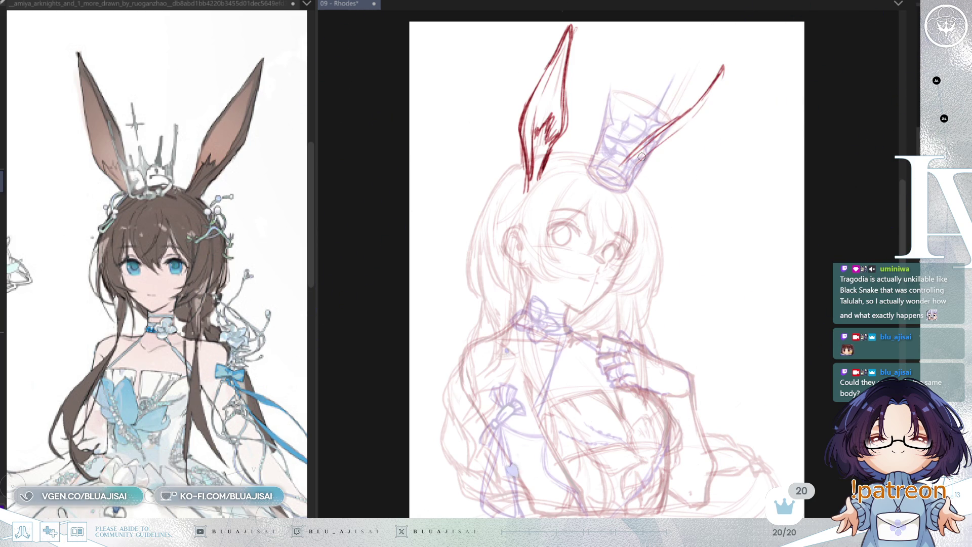
mouse_move(699, 121)
mouse_down()
mouse_move(636, 180)
mouse_move(680, 153)
mouse_up()
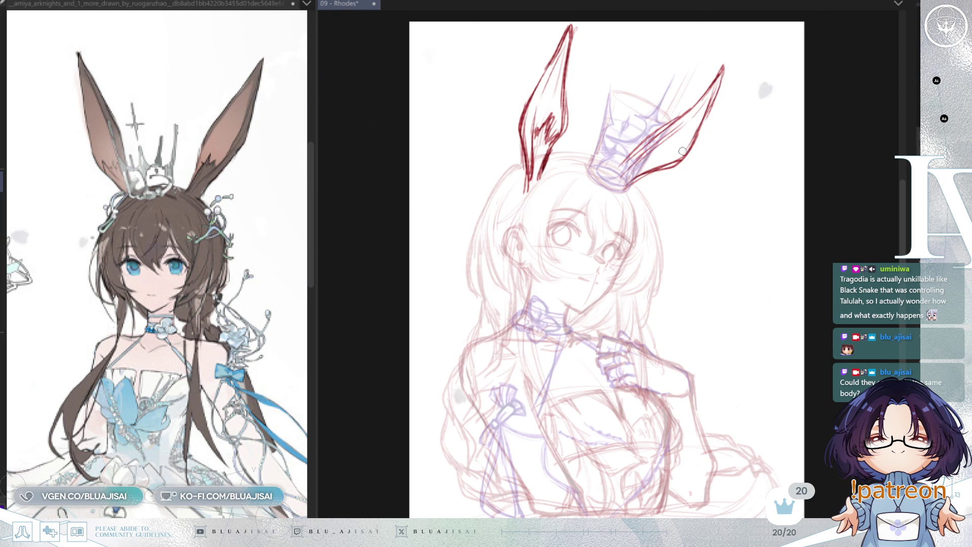
drag(668, 120, 620, 195)
key(ctrl+z)
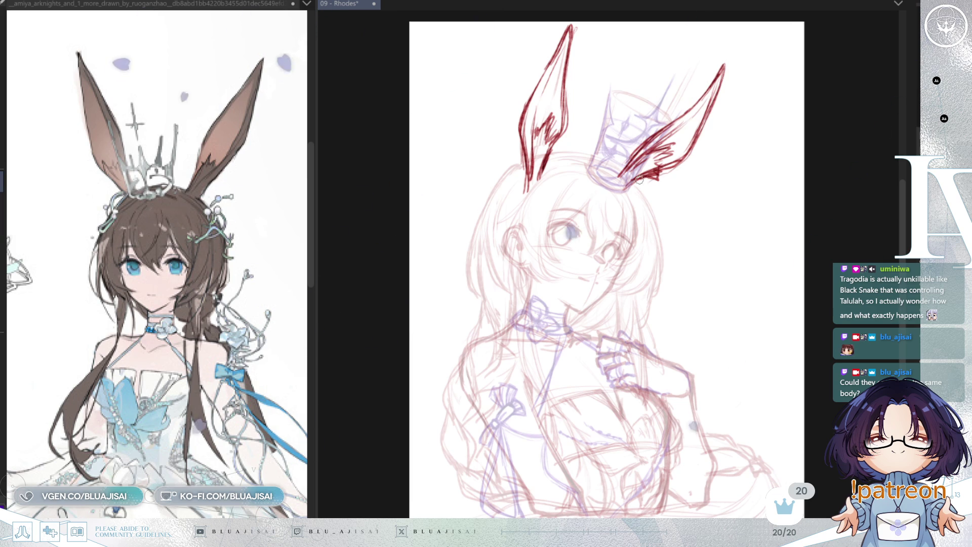
- Mirror the canvas view and lasso-select the redrawn right ear
key(m)
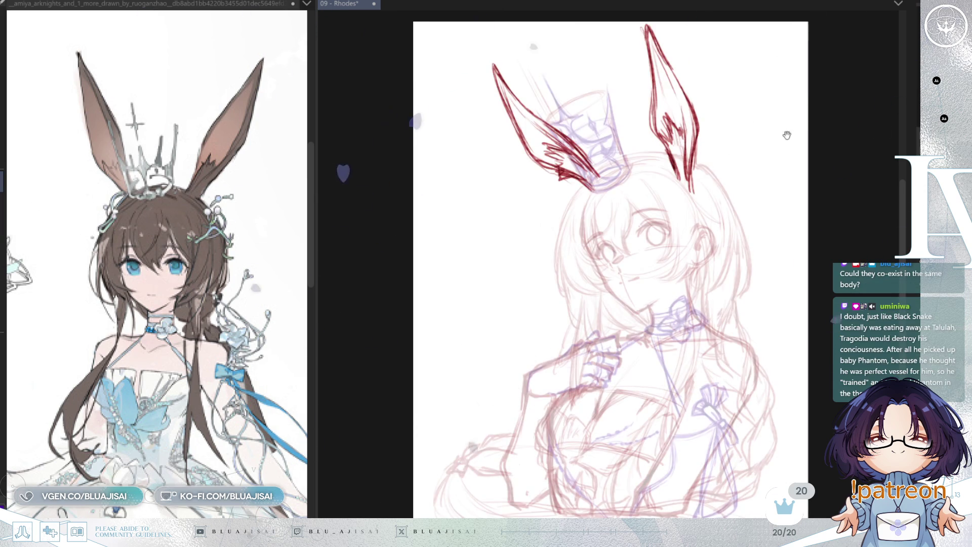
drag(789, 126, 781, 134)
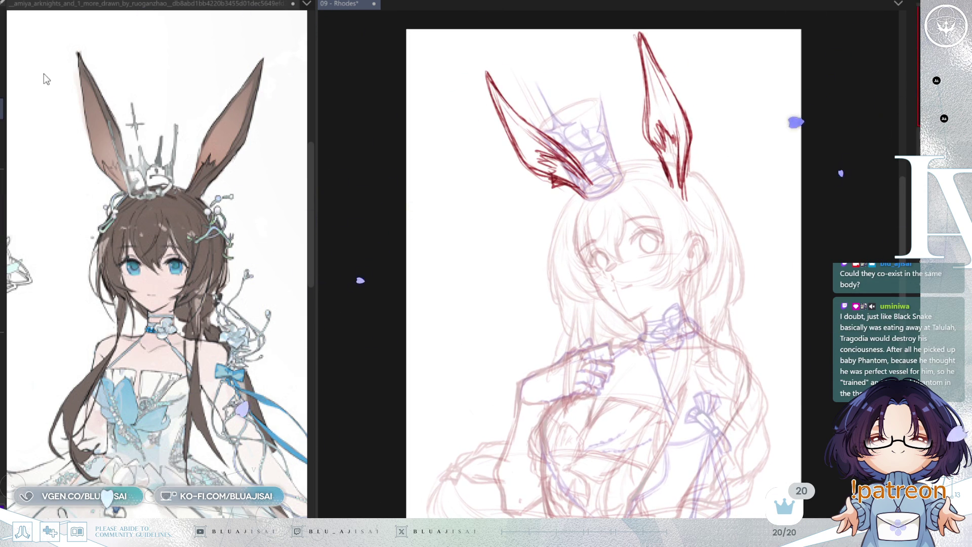
mouse_move(613, 23)
mouse_down()
mouse_move(656, 196)
mouse_move(731, 80)
mouse_up()
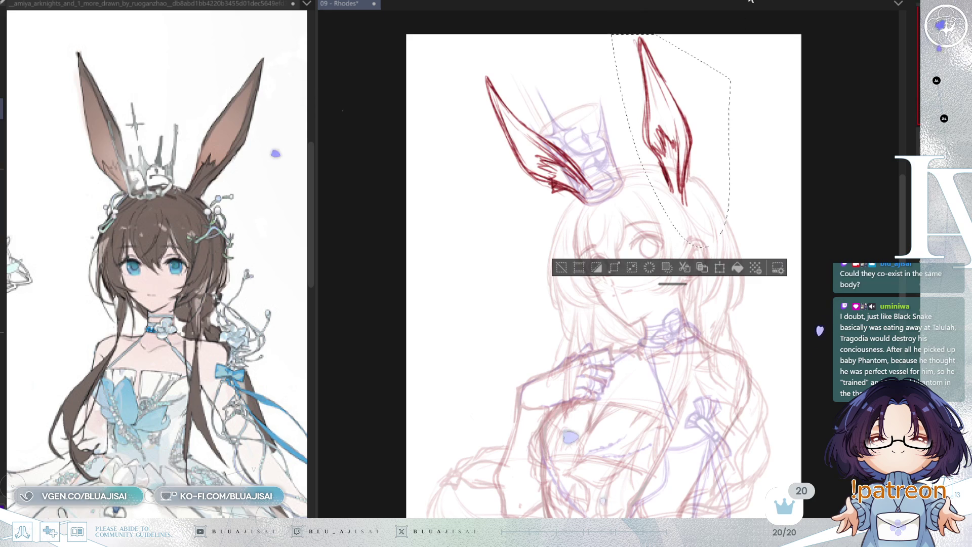
drag(607, 269, 611, 252)
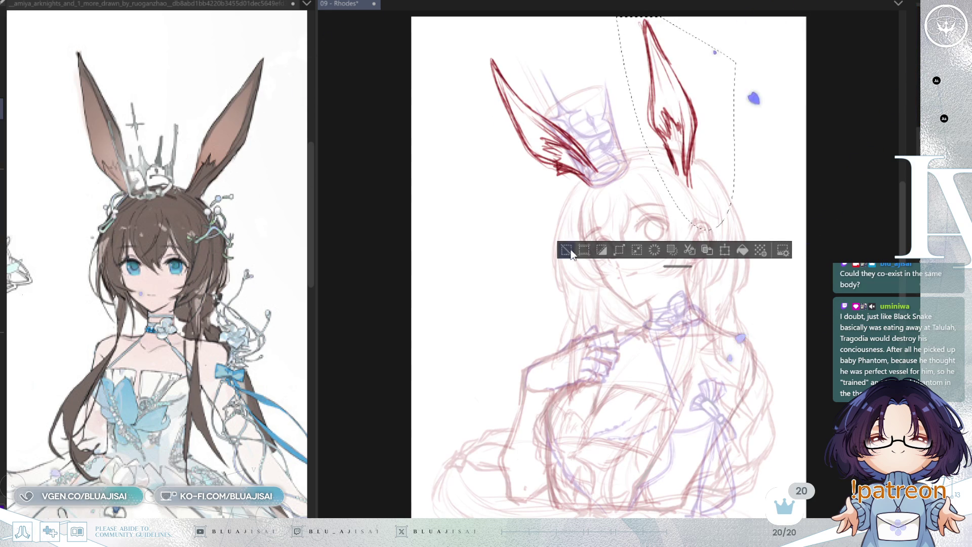
key(ctrl+d)
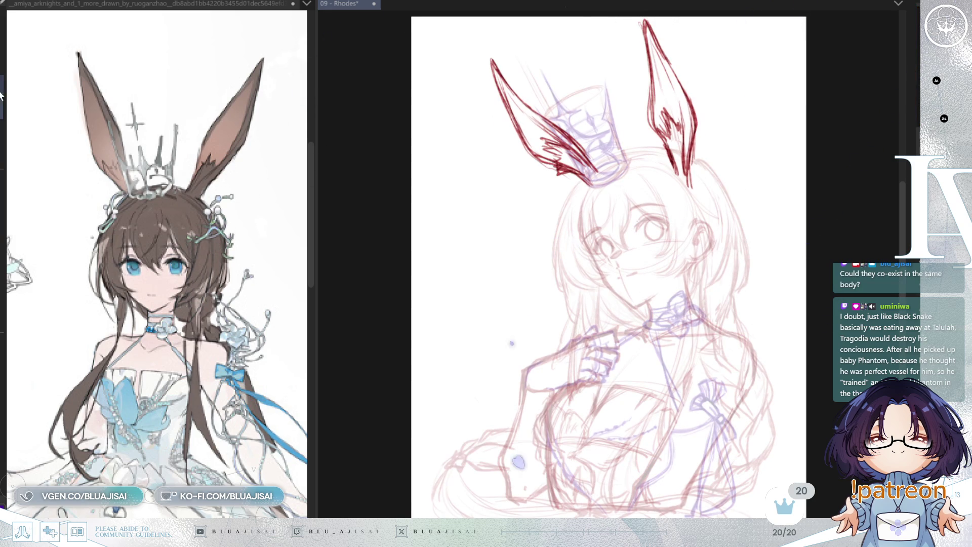
drag(782, 191, 784, 203)
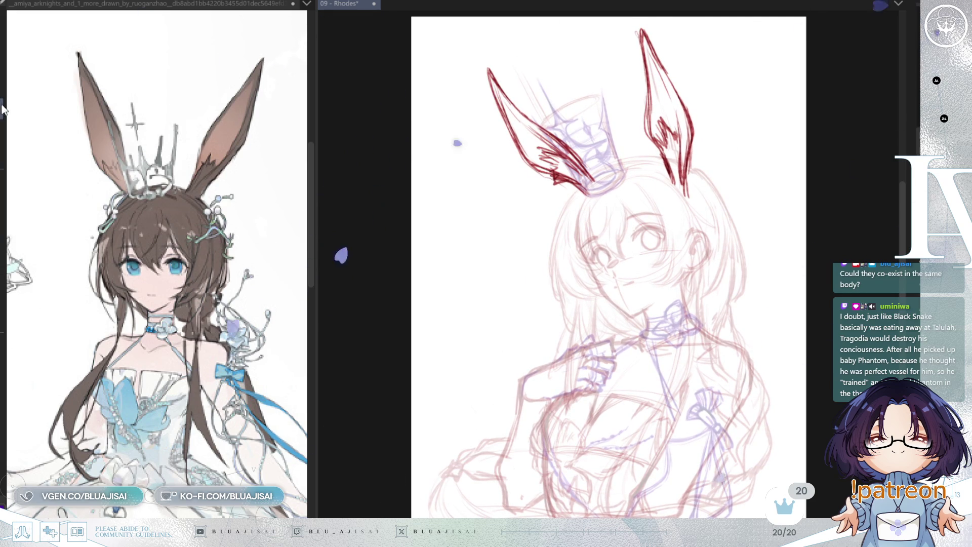
mouse_move(654, 21)
mouse_down()
mouse_move(629, 115)
mouse_move(716, 167)
mouse_move(661, 172)
mouse_move(715, 176)
mouse_up()
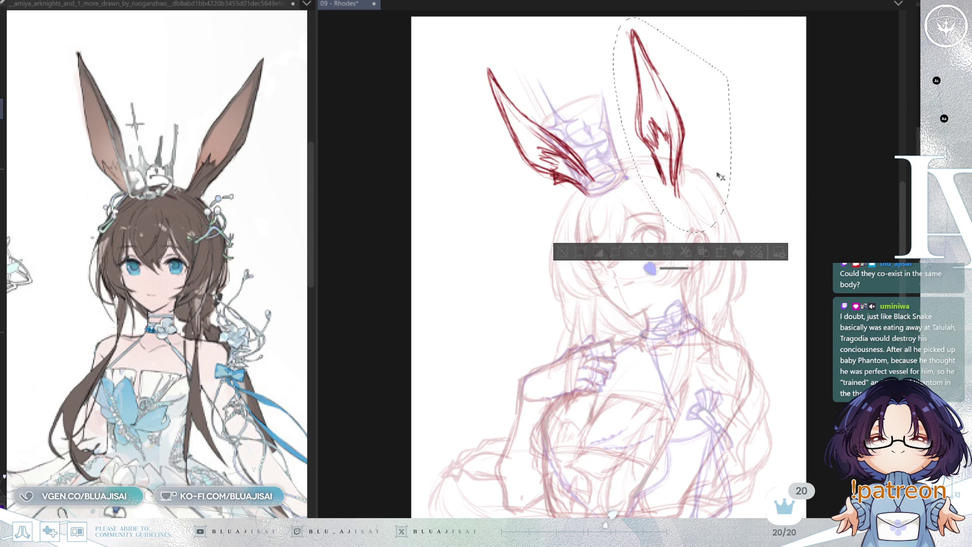
- Rotate and shift the left ear with Free Transform, then flip the view back
click(563, 252)
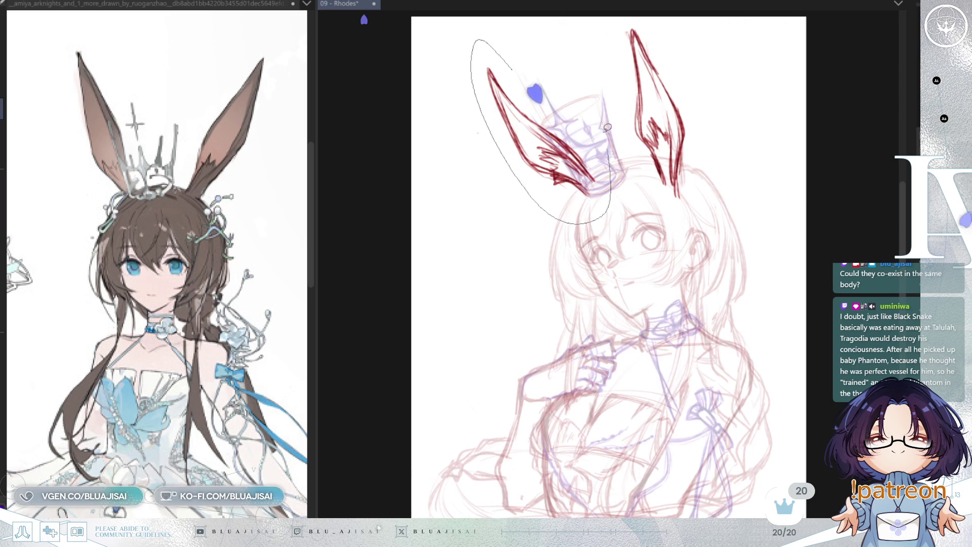
drag(610, 136, 608, 136)
key(ctrl+t)
drag(587, 197, 590, 209)
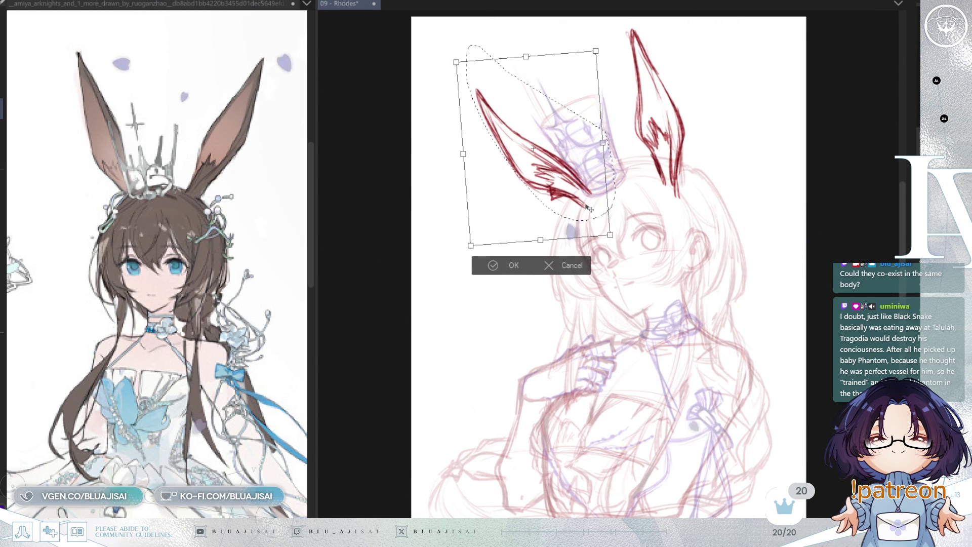
key(Return)
key(ctrl+d)
key(h)
- Enlarge both red ears up and to the right, then shrink the brush
key(ctrl+minus)
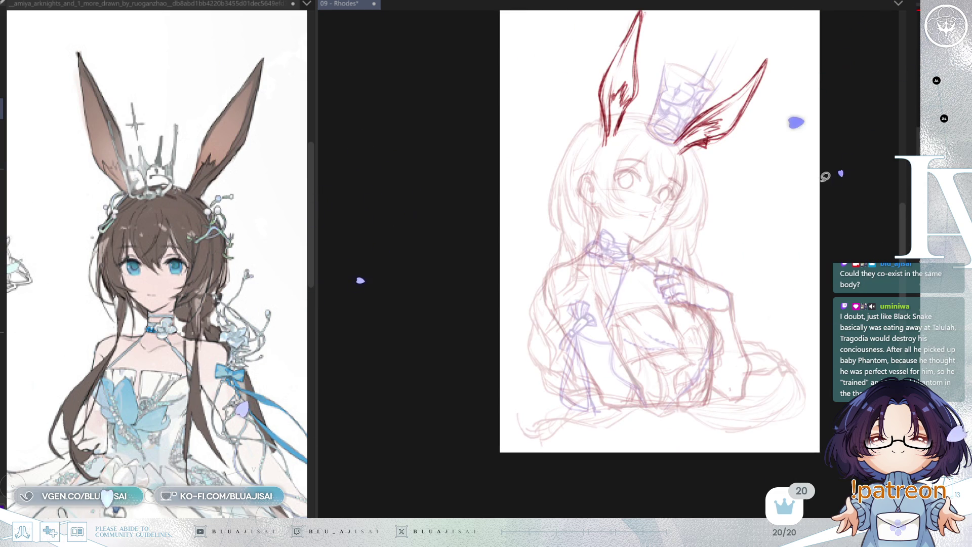
mouse_move(816, 185)
mouse_down()
mouse_move(744, 306)
mouse_move(751, 279)
mouse_up()
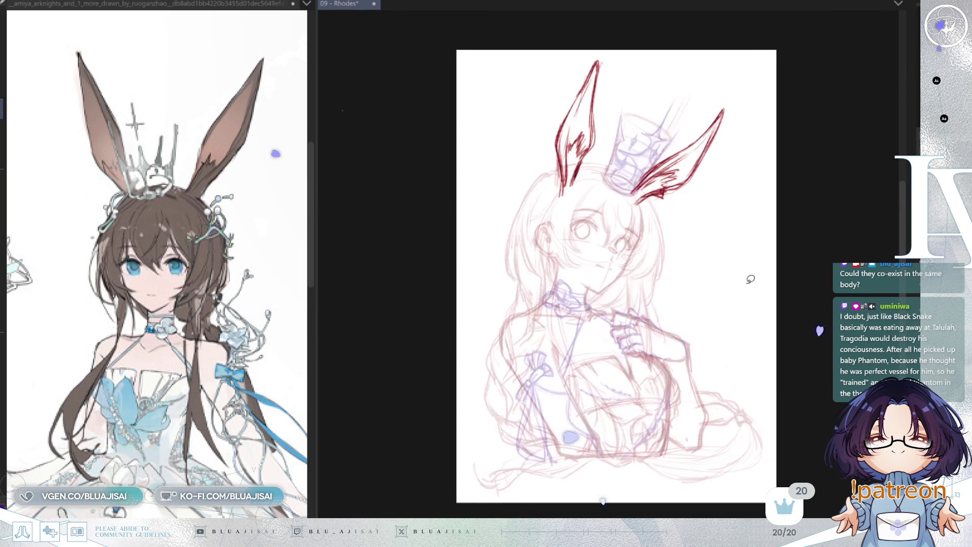
key(ctrl+t)
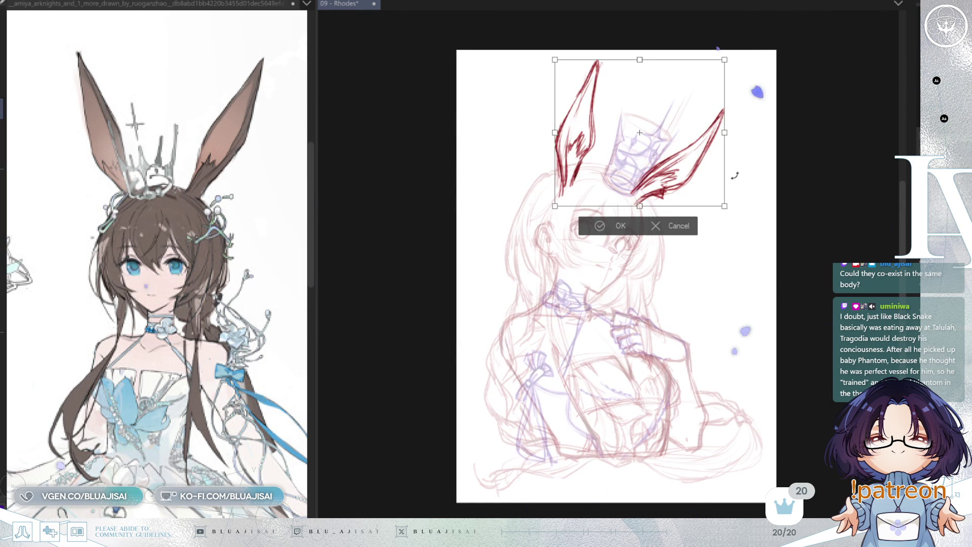
drag(724, 57, 732, 50)
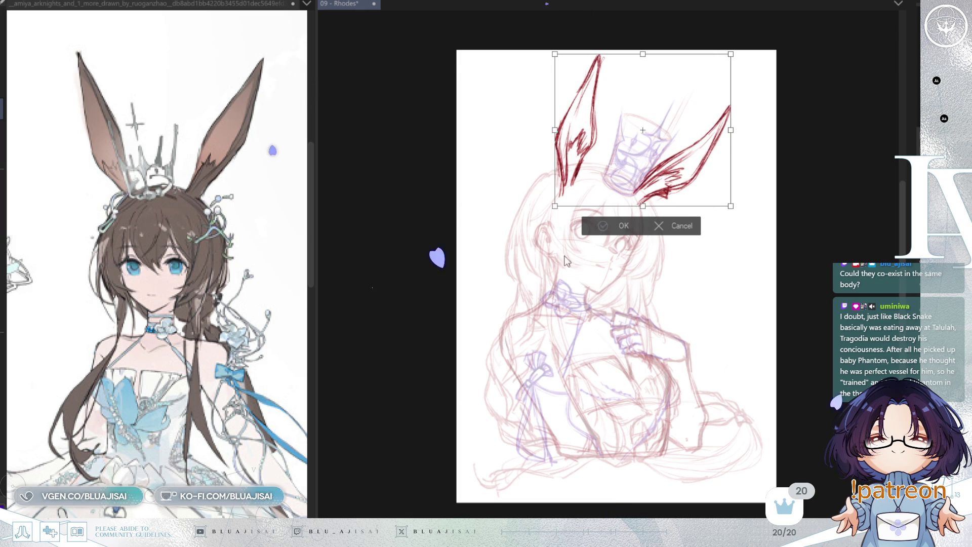
key(Return)
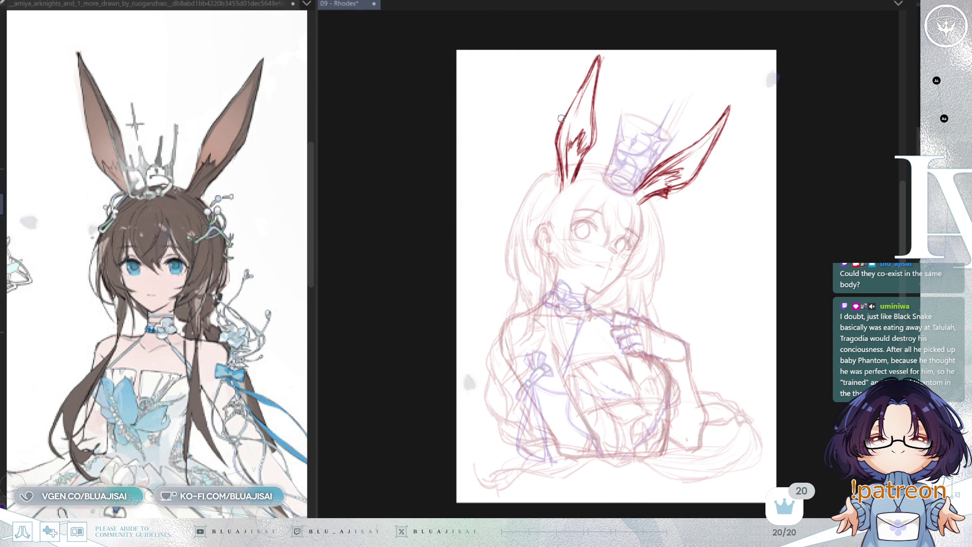
key(bracketleft)
key(bracketleft)
key(bracketleft)
key(bracketleft)
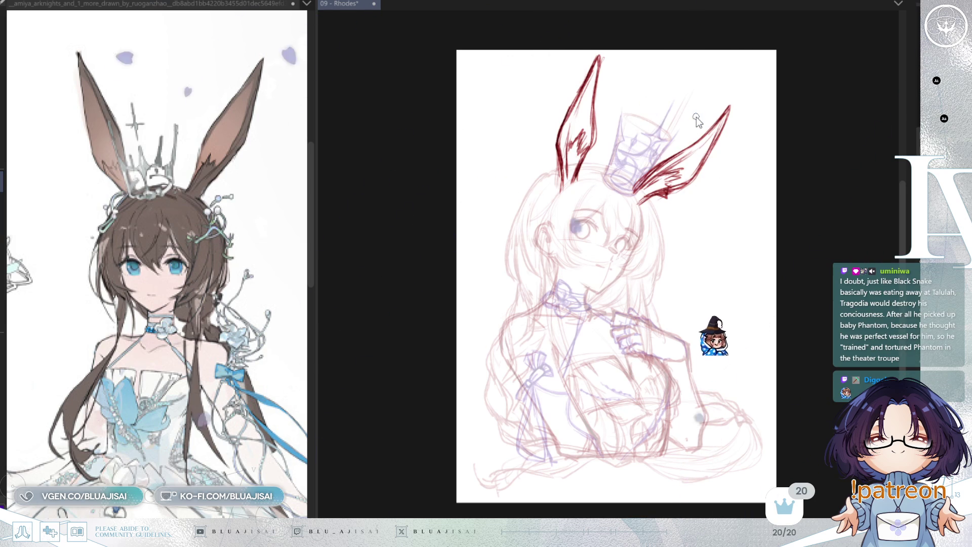
- Save the Rhodes sketch, zoom in and mirror the view to check it, and save again
key(ctrl+s)
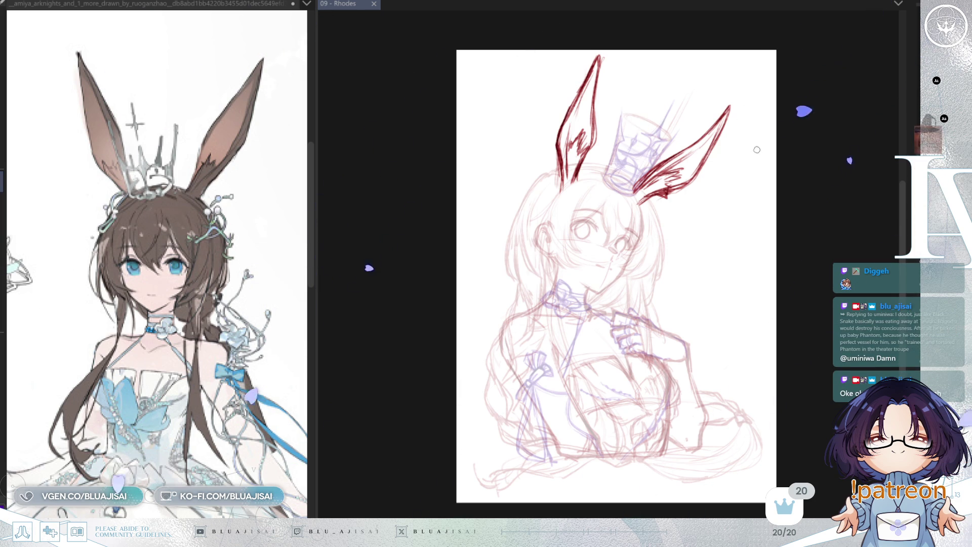
key(ctrl+plus)
key(m)
key(m)
key(m)
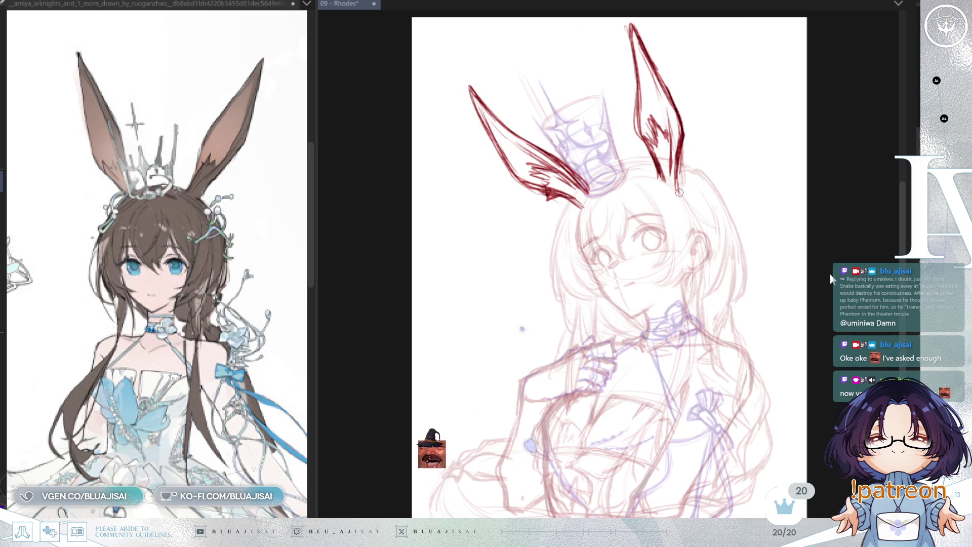
key(ctrl+s)
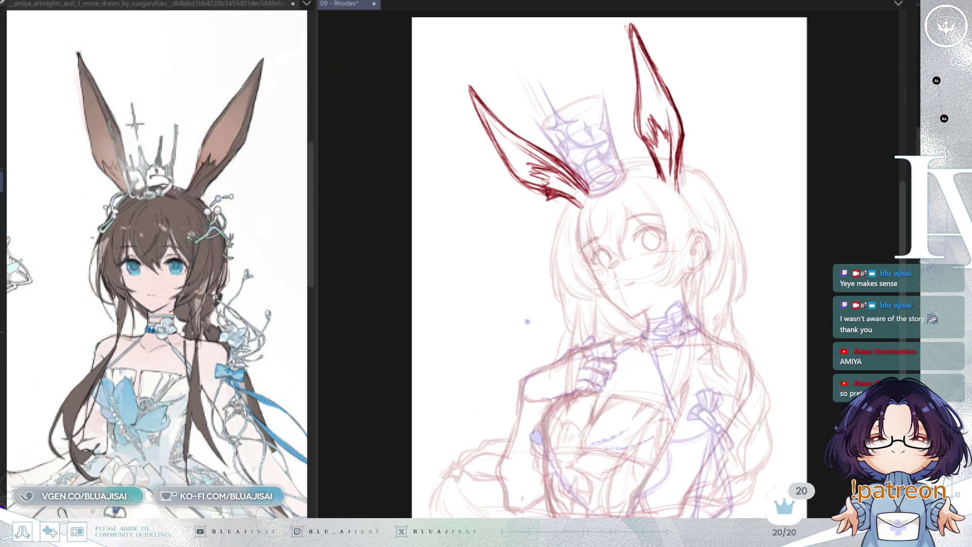
scroll(740, 324, up, 3)
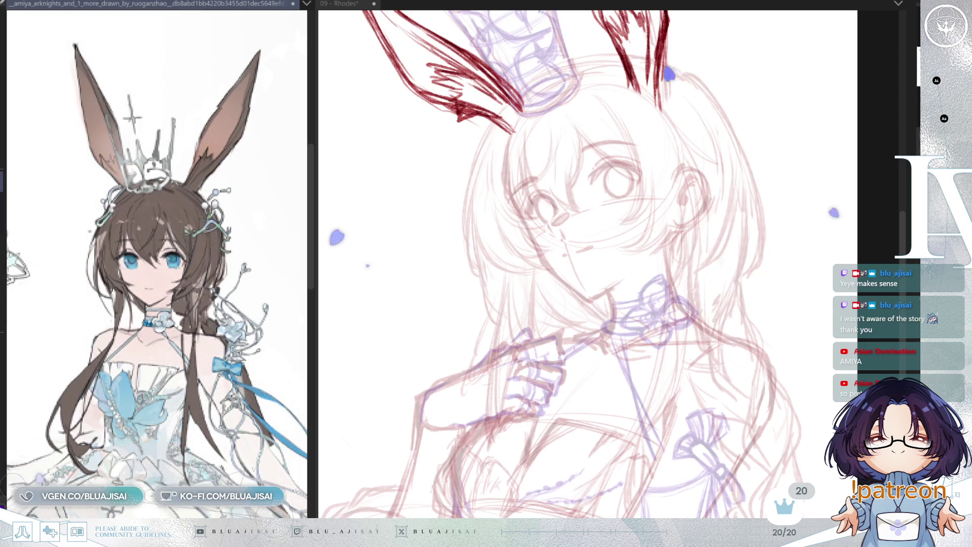
- Shrink the reference, fade the rough sketch, hide the red ear strokes, and save
scroll(685, 341, up, 2)
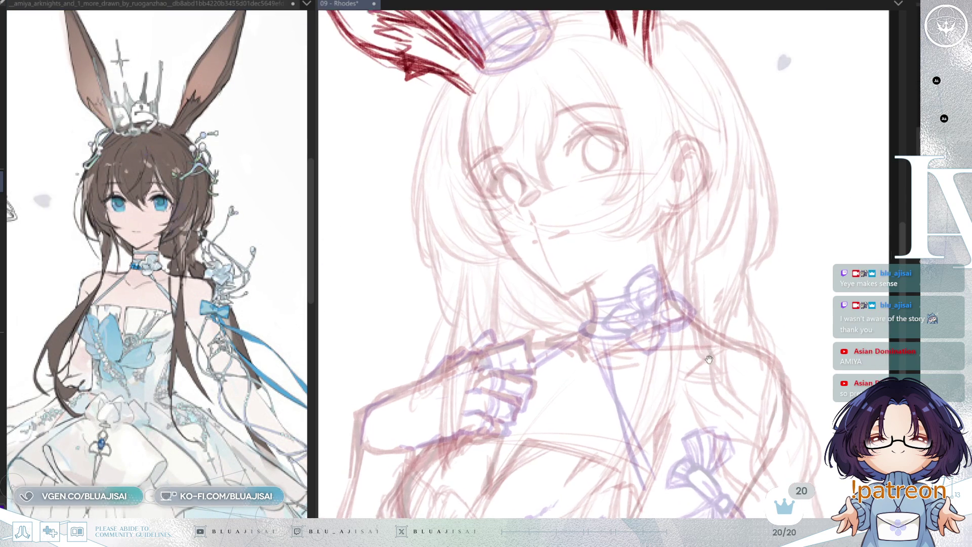
mouse_move(315, 249)
mouse_down()
mouse_move(265, 283)
mouse_move(259, 324)
mouse_up()
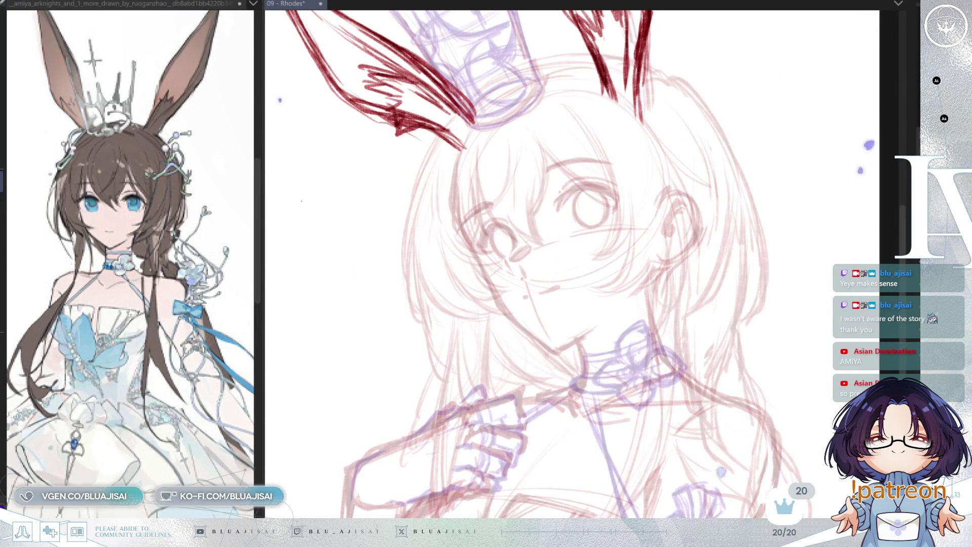
key(ctrl+[)
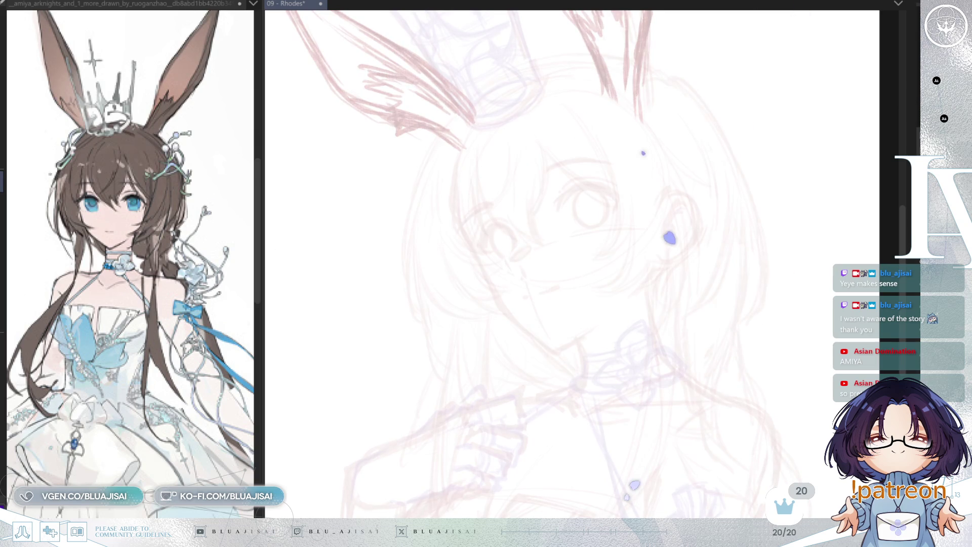
key(ctrl+z)
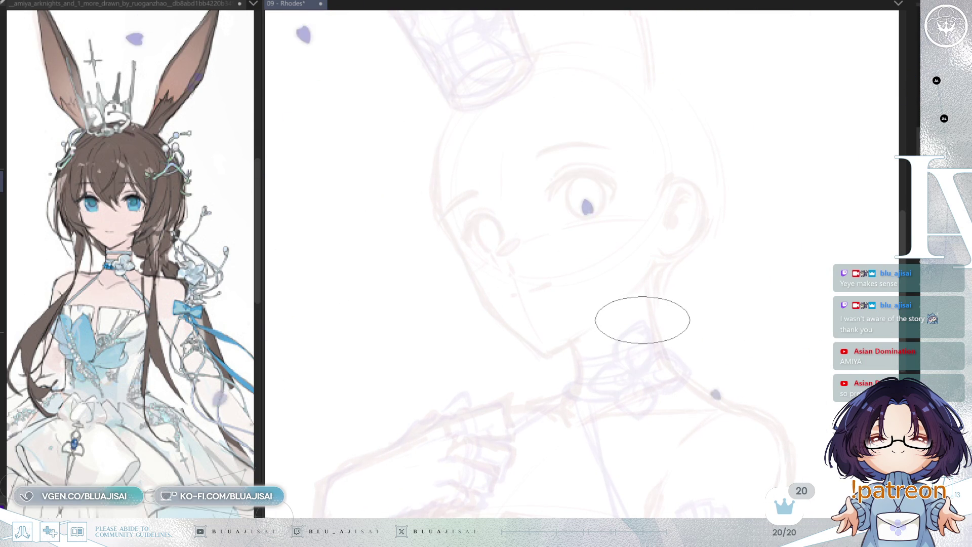
key(ctrl+s)
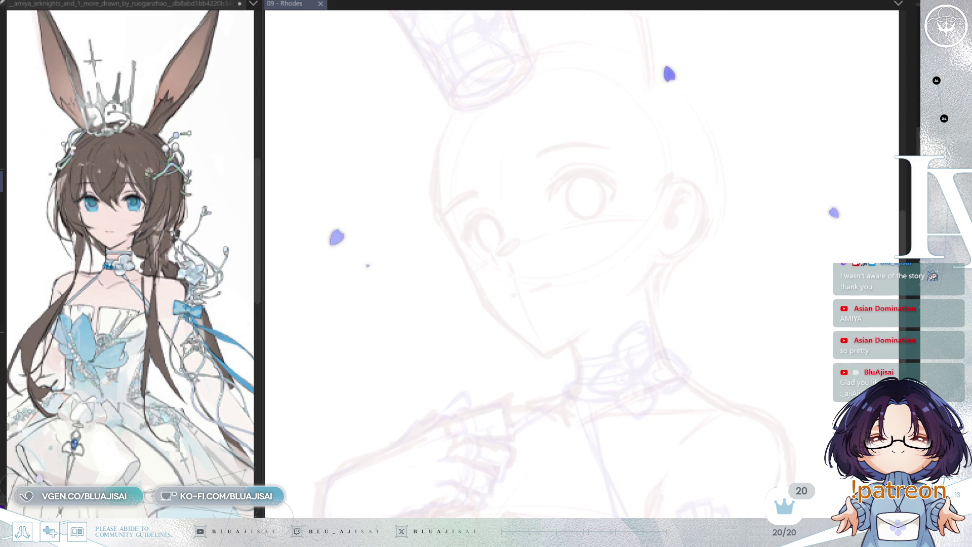
- Level the view over the face and start a thin line along its left edge
key(asciicircum)
key(asciicircum)
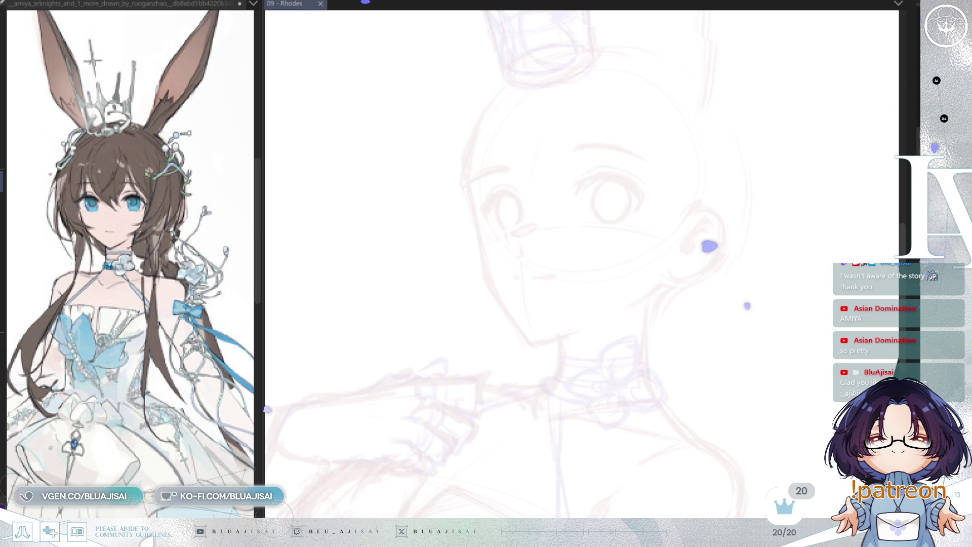
scroll(531, 263, up, 2)
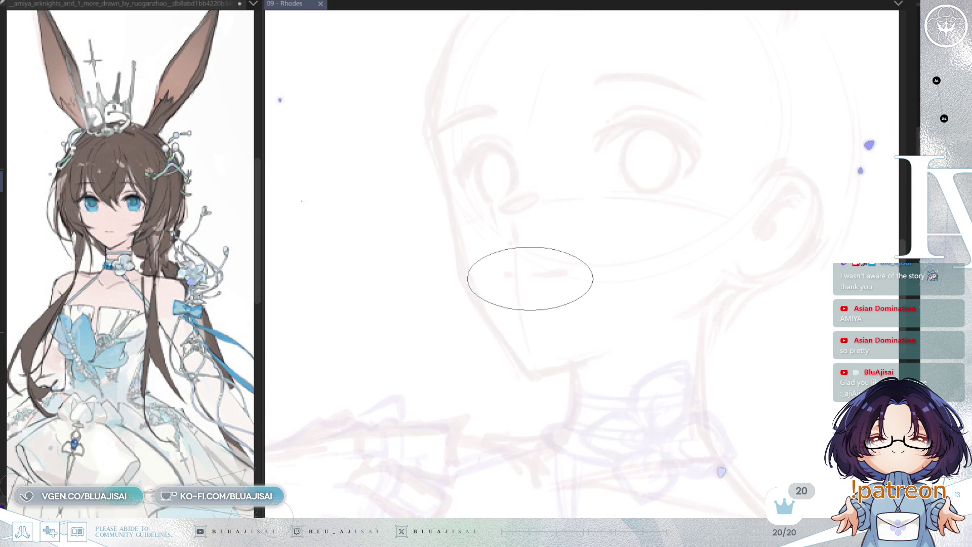
drag(580, 290, 598, 306)
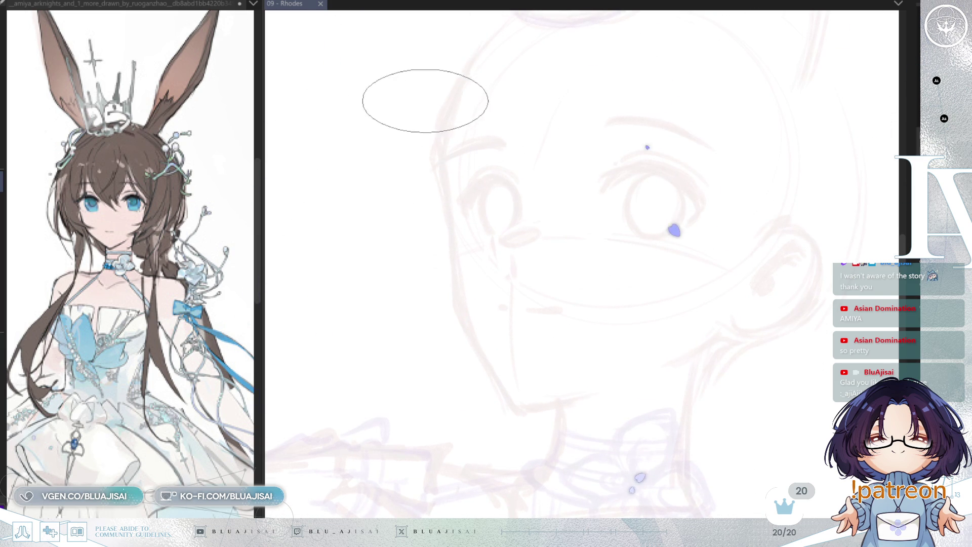
drag(454, 128, 456, 169)
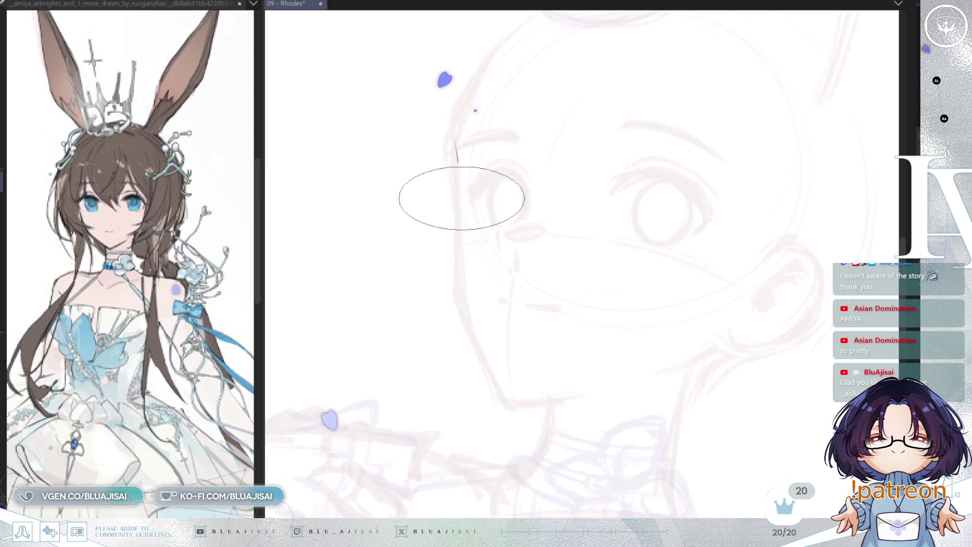
drag(451, 143, 455, 201)
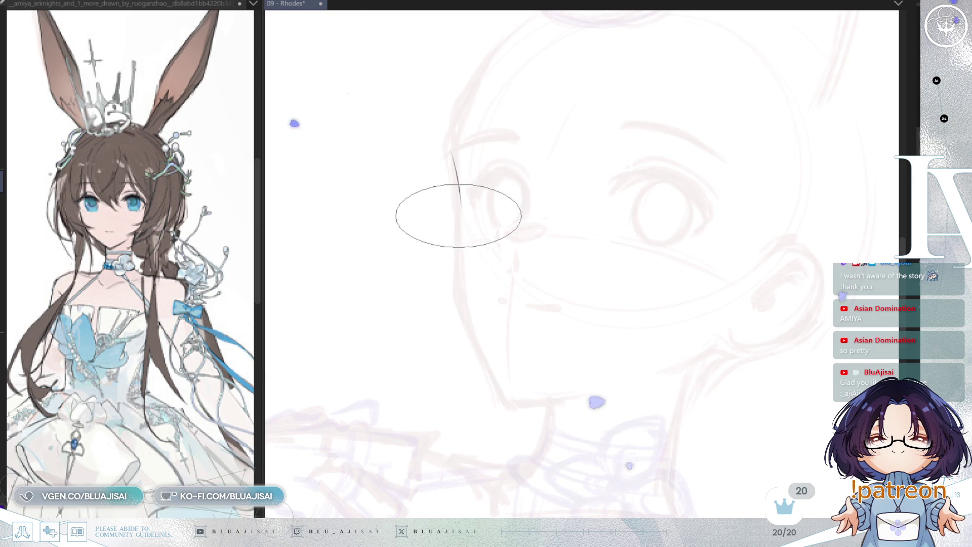
- Ink the left cheek line down around the jaw to the chin, retrying strokes
drag(449, 147, 465, 294)
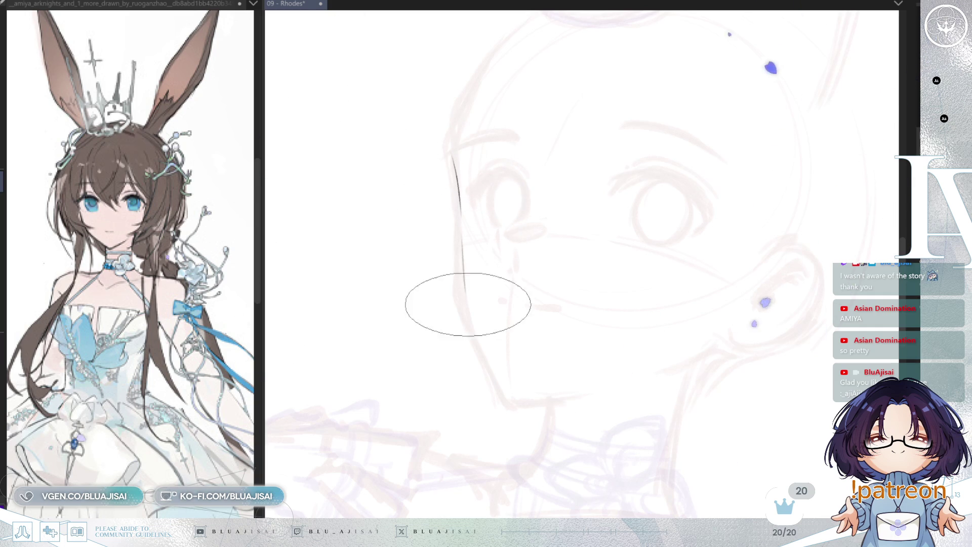
drag(461, 254, 463, 304)
key(ctrl+z)
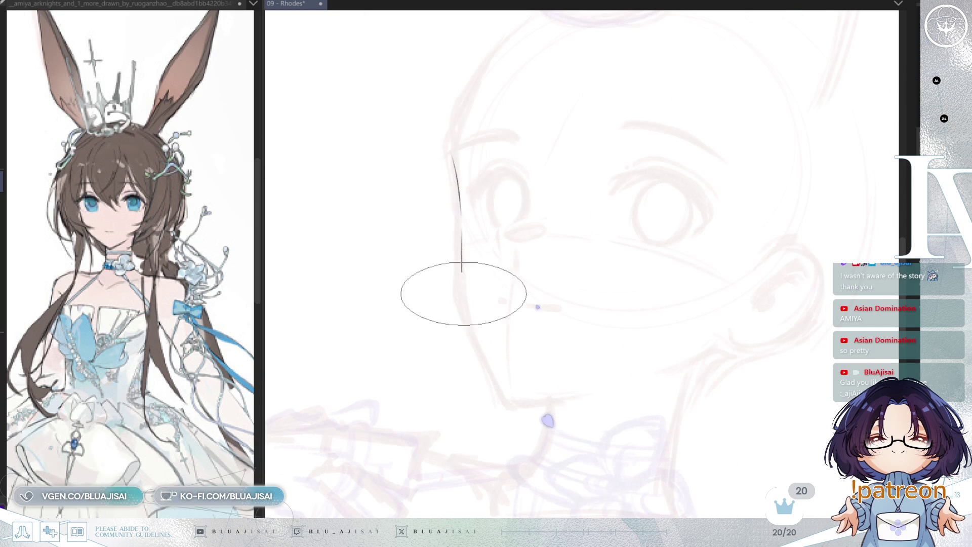
drag(462, 258, 470, 319)
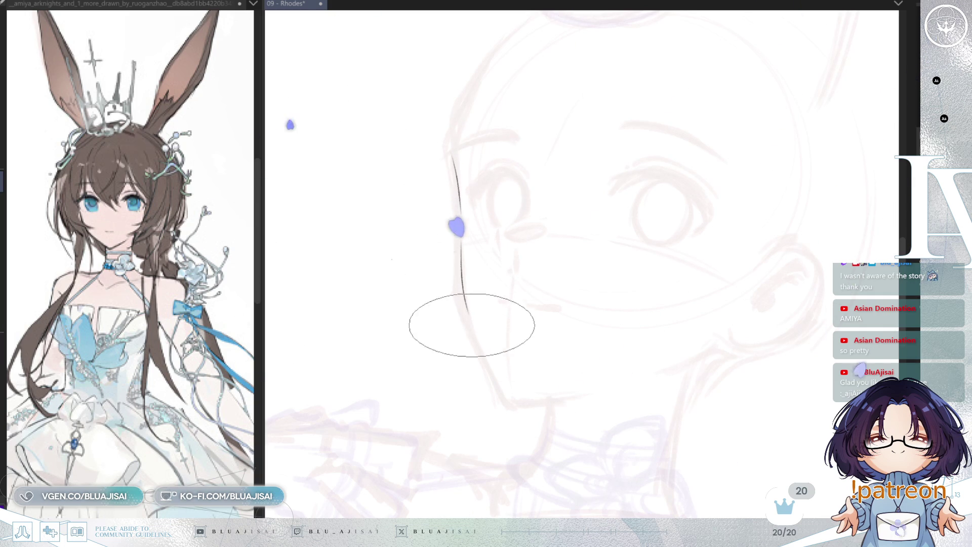
key(ctrl+z)
drag(461, 282, 498, 392)
key(ctrl+z)
drag(463, 284, 505, 406)
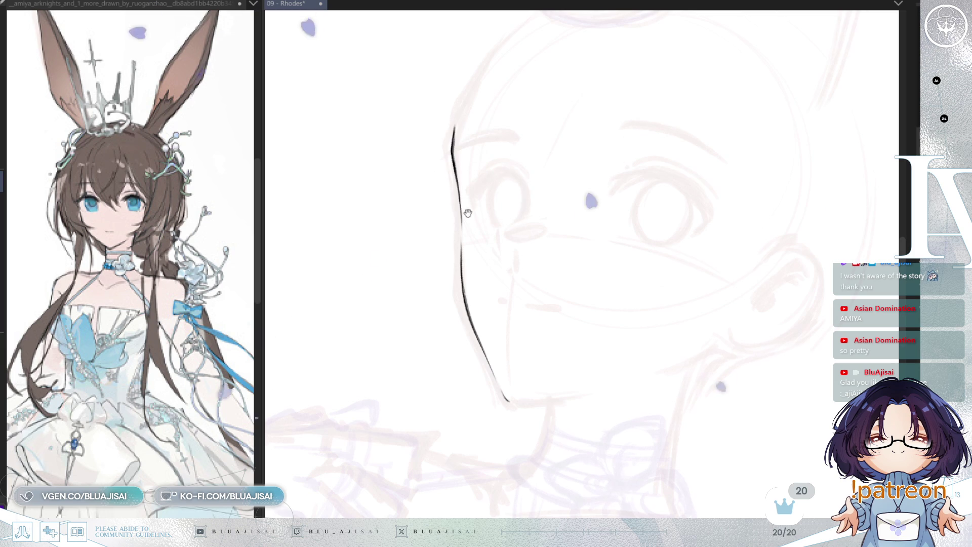
- Draw the other jaw side to the chin in a mirrored, rotated view, forming a V
drag(466, 209, 466, 215)
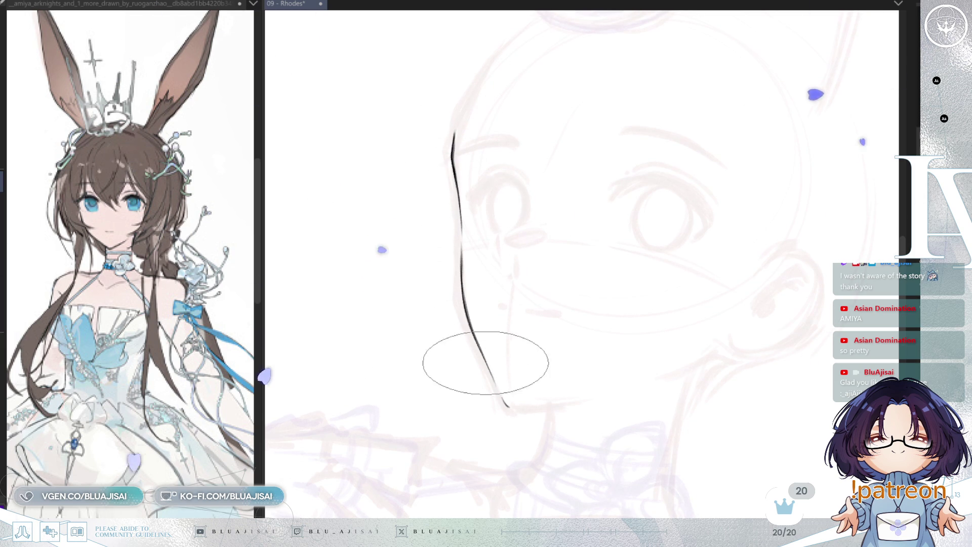
key(h)
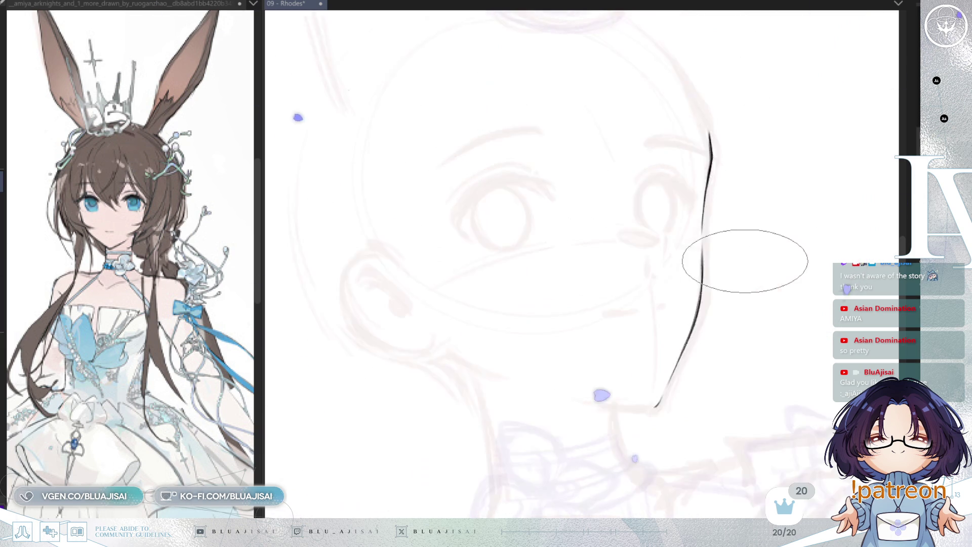
key(End)
key(End)
key(End)
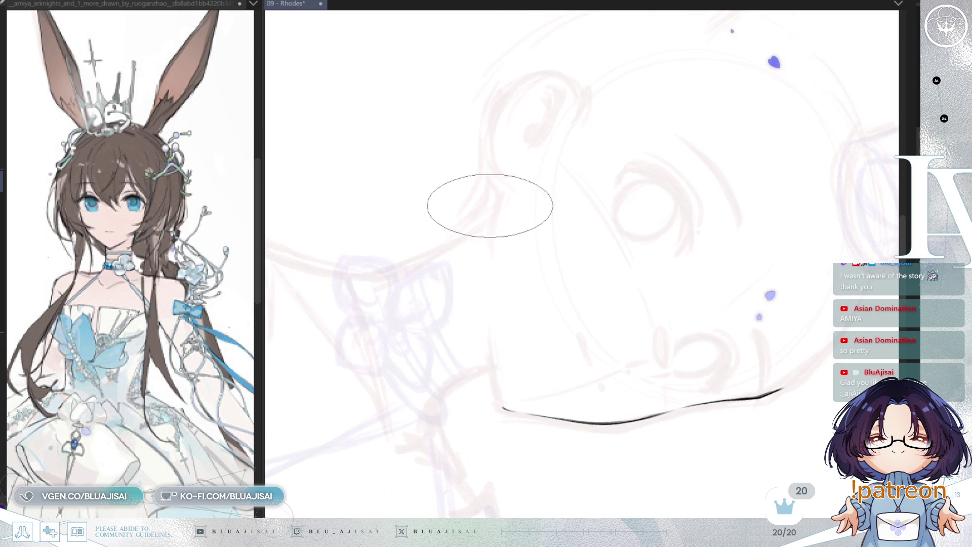
mouse_move(499, 203)
mouse_down()
mouse_move(488, 293)
mouse_move(501, 397)
mouse_up()
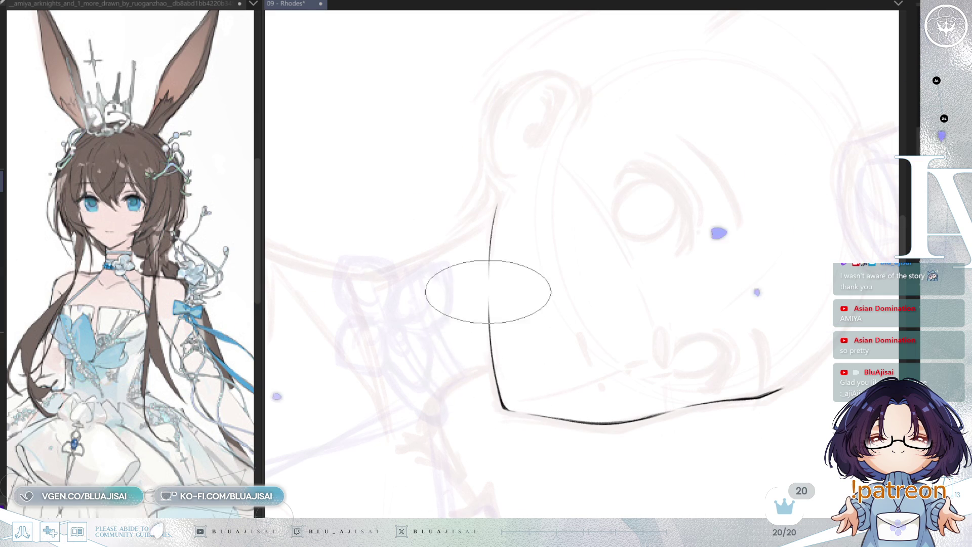
mouse_move(489, 251)
mouse_down()
mouse_move(608, 152)
mouse_move(728, 124)
mouse_up()
key(Delete)
key(Delete)
key(Delete)
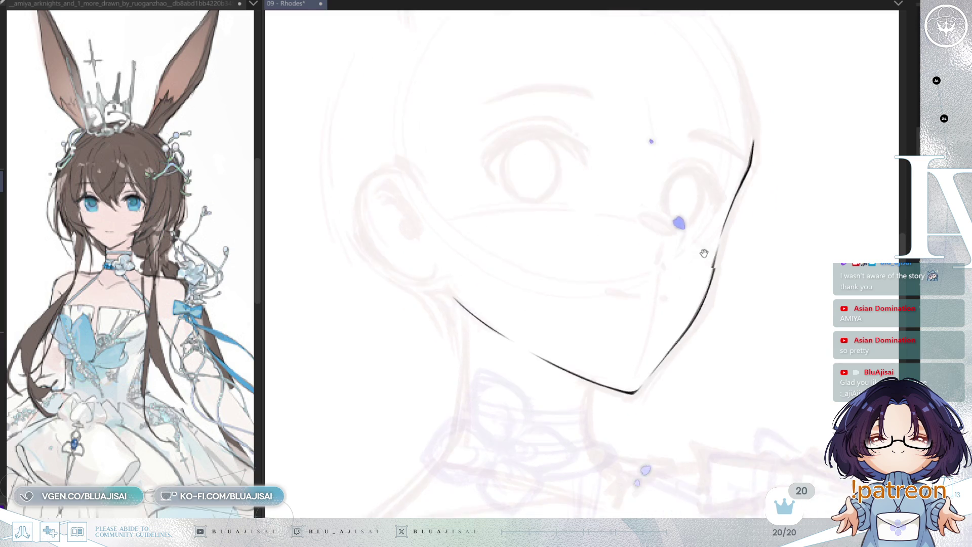
- Zoom and rotate the view around the jawline to follow the jaw and chin curve
key(End)
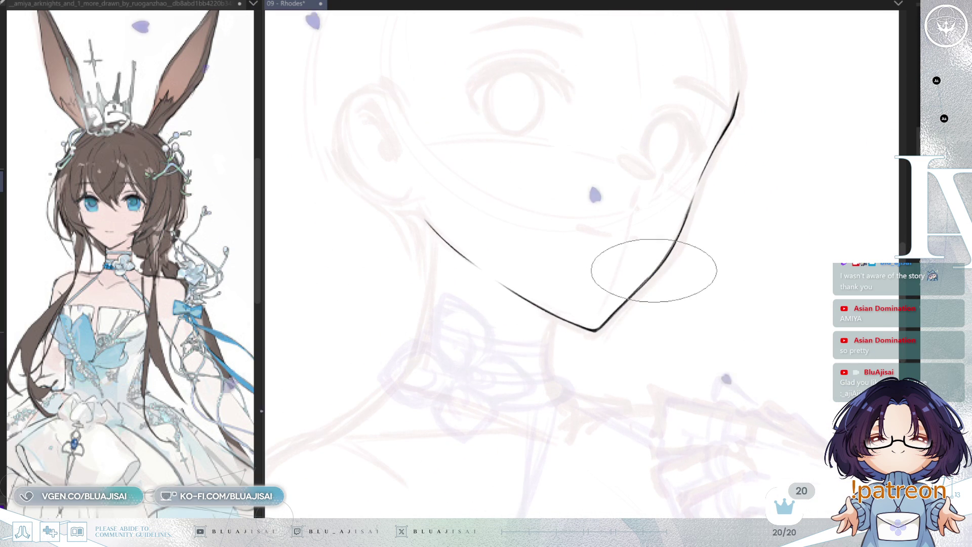
scroll(615, 326, up, 2)
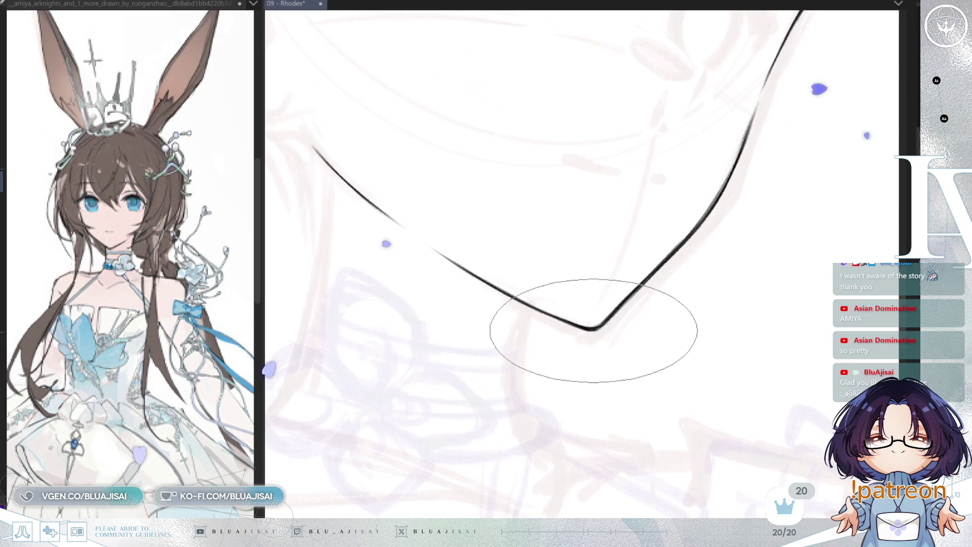
scroll(597, 328, down, 3)
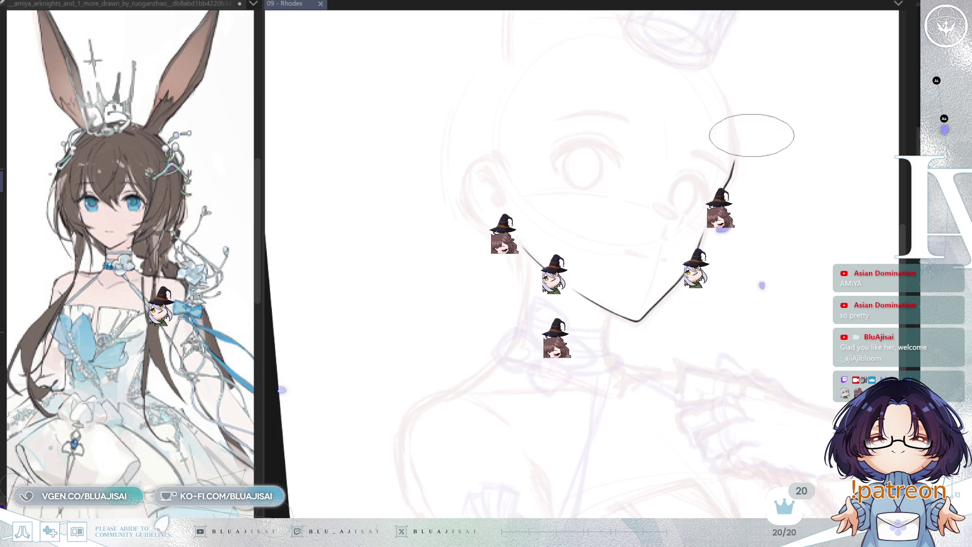
key(Delete)
key(Delete)
key(Delete)
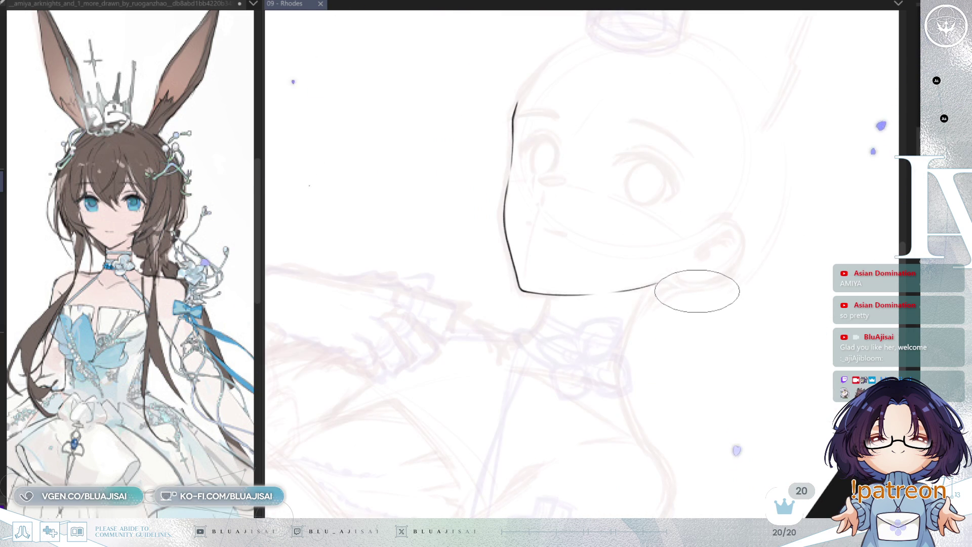
scroll(590, 253, up, 5)
key(Delete)
key(Delete)
key(Delete)
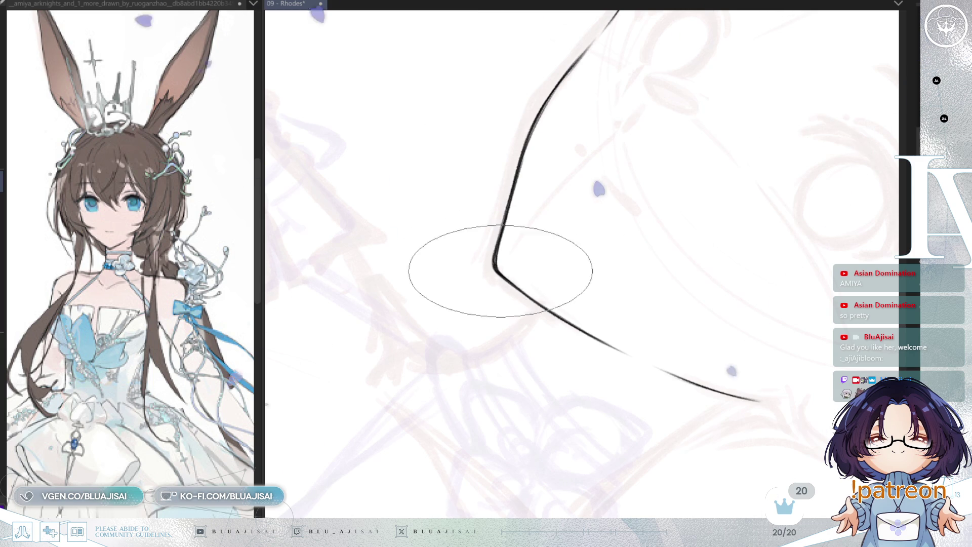
drag(504, 269, 516, 227)
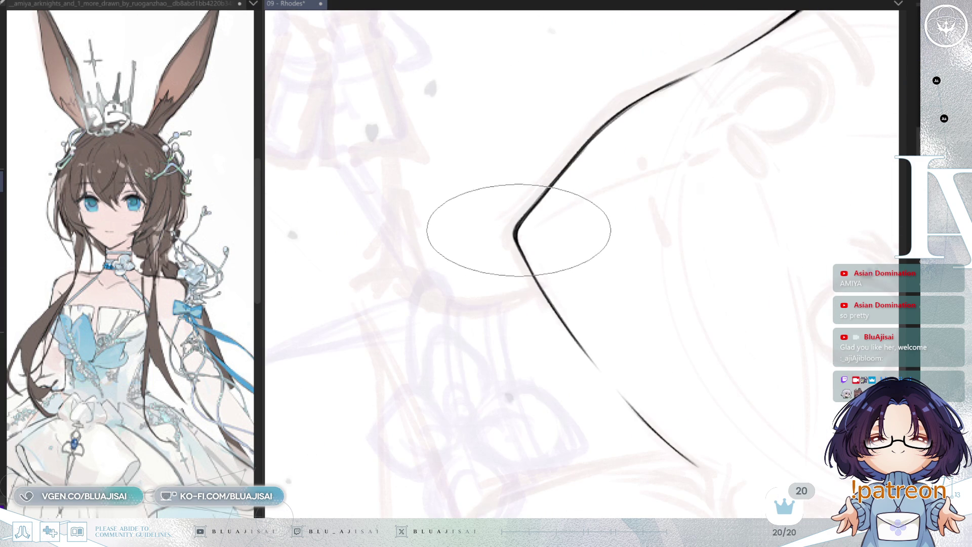
mouse_move(520, 247)
mouse_down()
mouse_move(675, 217)
mouse_move(515, 239)
mouse_up()
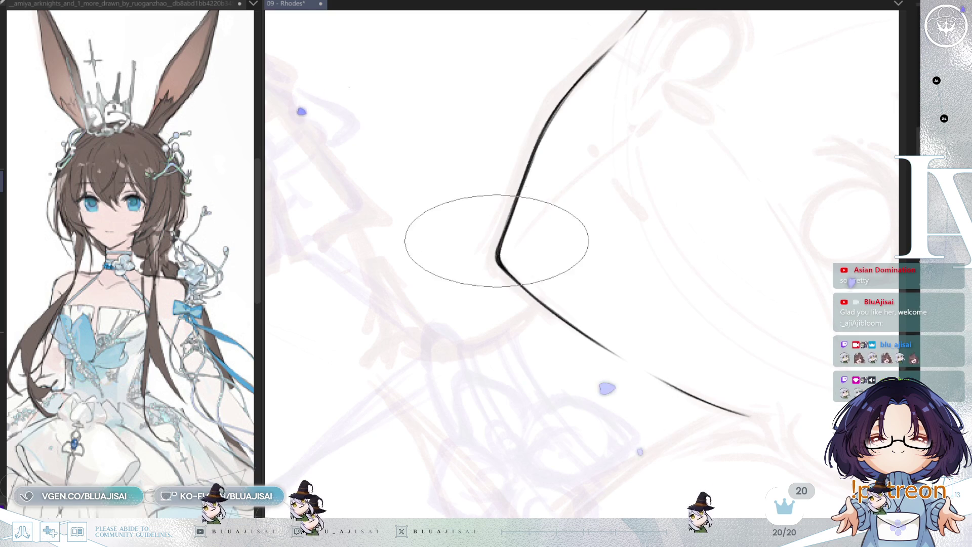
drag(507, 262, 518, 218)
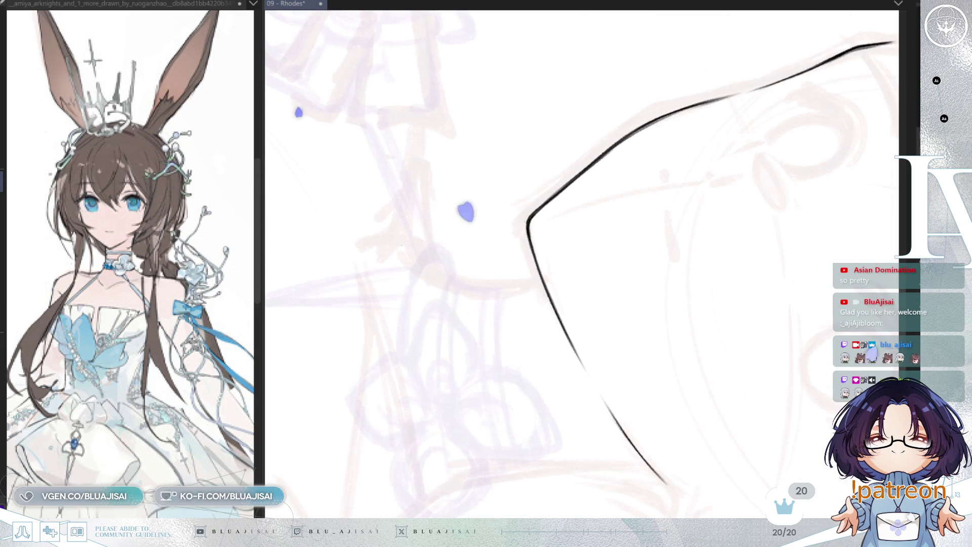
key(Delete)
key(Delete)
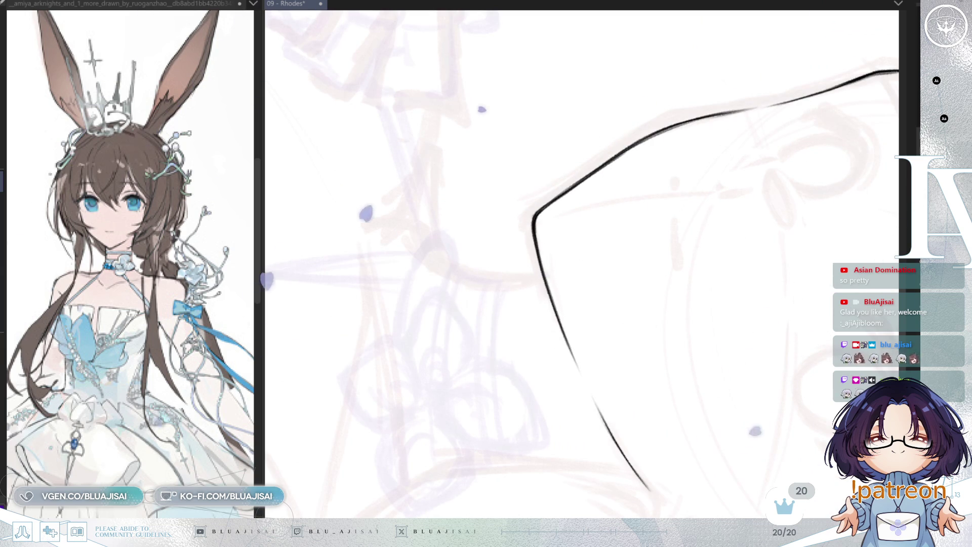
scroll(803, 206, down, 5)
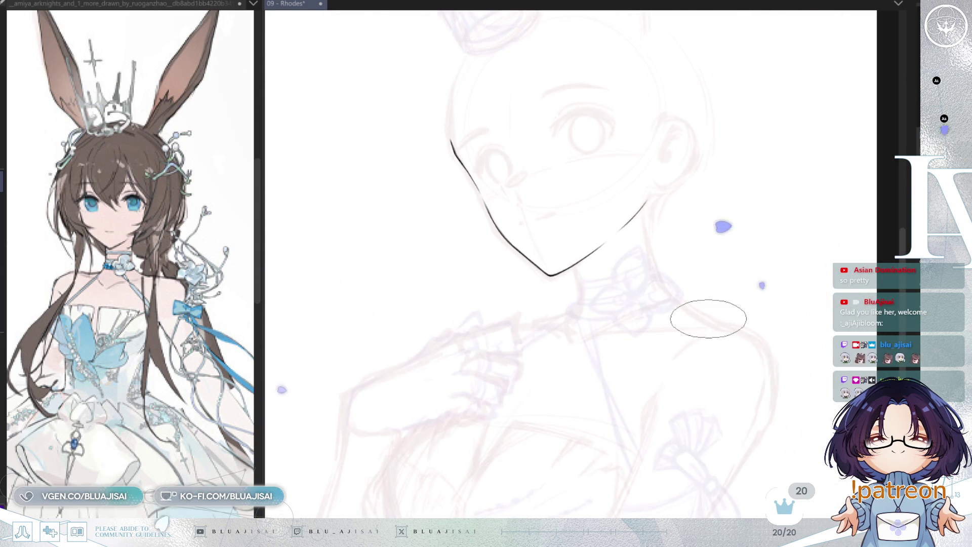
- Erase the excess right end of the chin line and undo a bad jaw-stroke extension
key(h)
scroll(762, 271, up, 3)
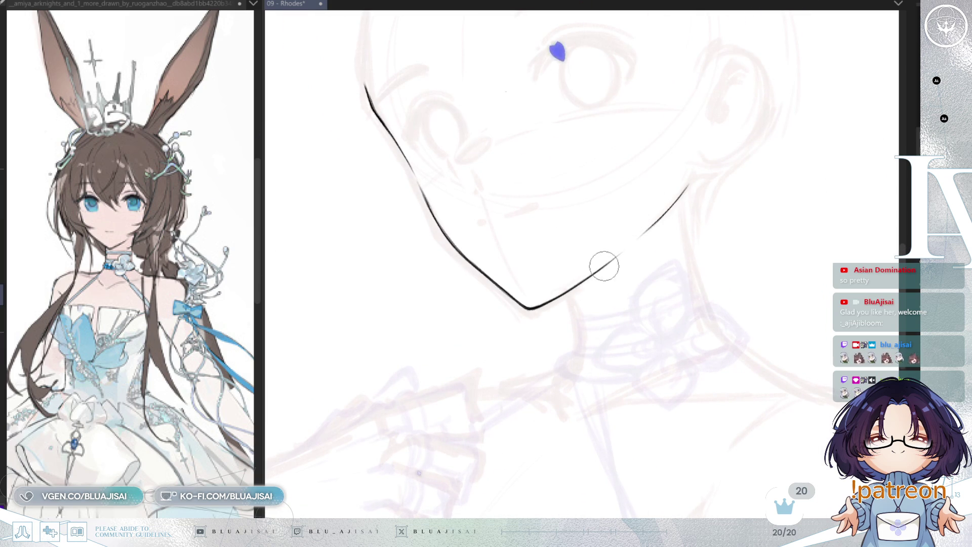
drag(580, 281, 600, 263)
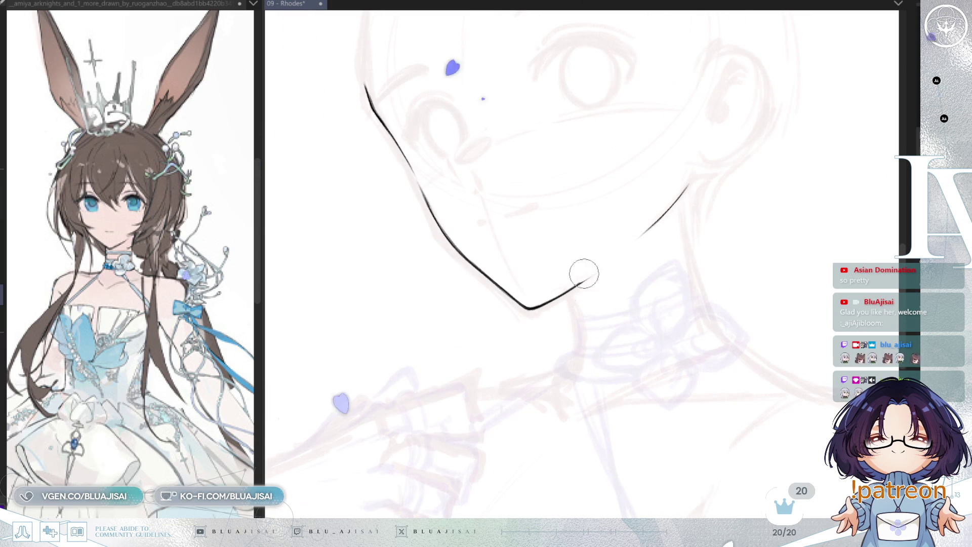
drag(655, 213, 658, 213)
scroll(578, 284, up, 2)
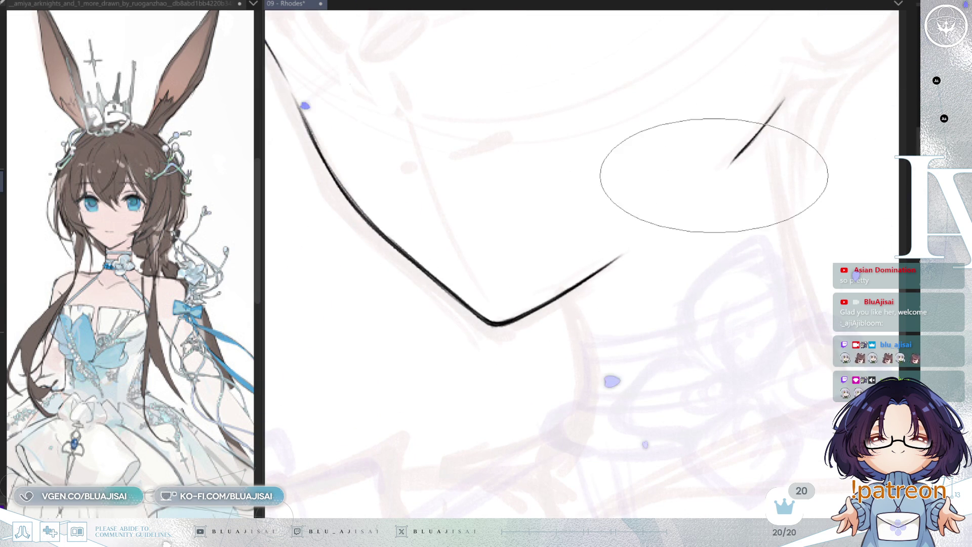
drag(716, 175, 784, 100)
key(ctrl+z)
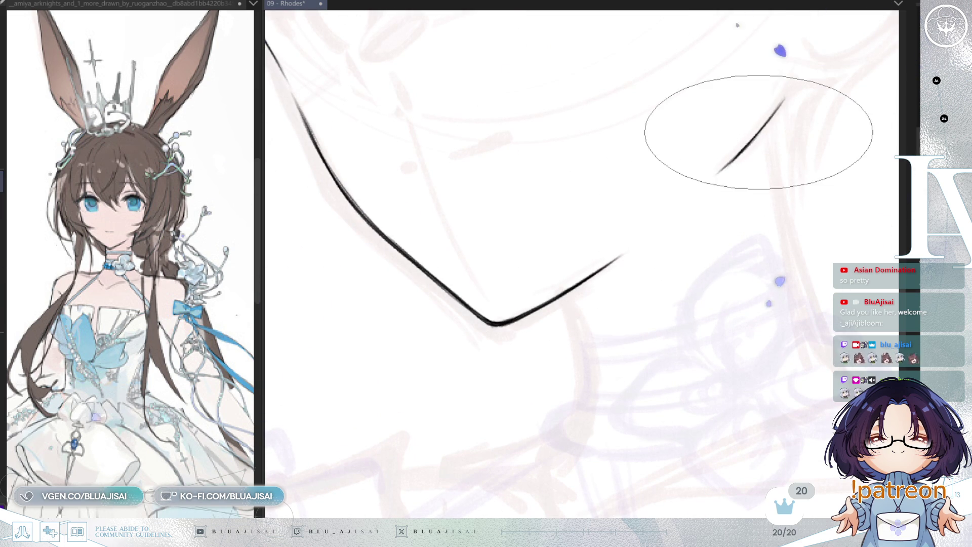
- Ink the top curve of the ear on the right side of the face
mouse_move(740, 113)
mouse_down()
mouse_move(623, 270)
mouse_move(516, 123)
mouse_up()
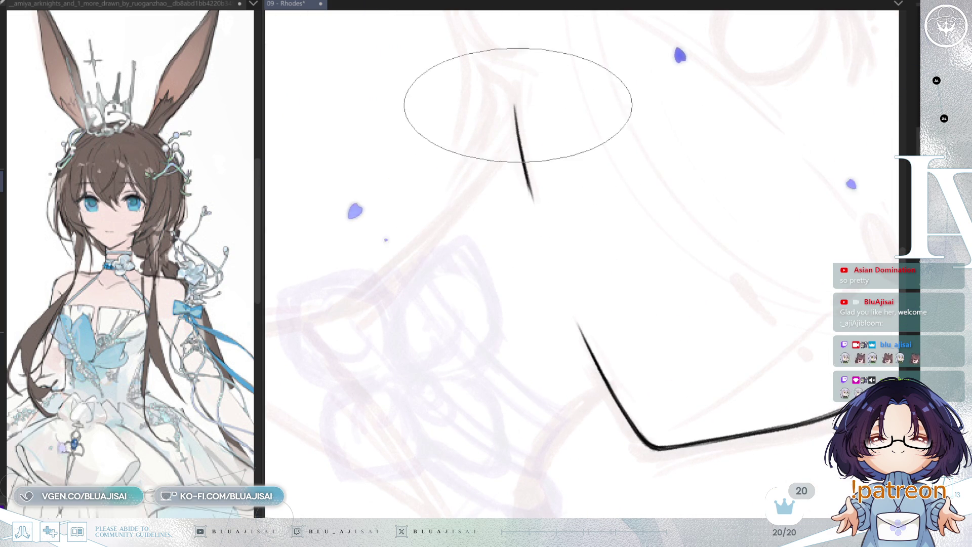
key(h)
mouse_move(648, 130)
mouse_down()
mouse_move(636, 372)
mouse_move(659, 351)
mouse_move(662, 315)
mouse_move(719, 256)
mouse_move(805, 409)
mouse_up()
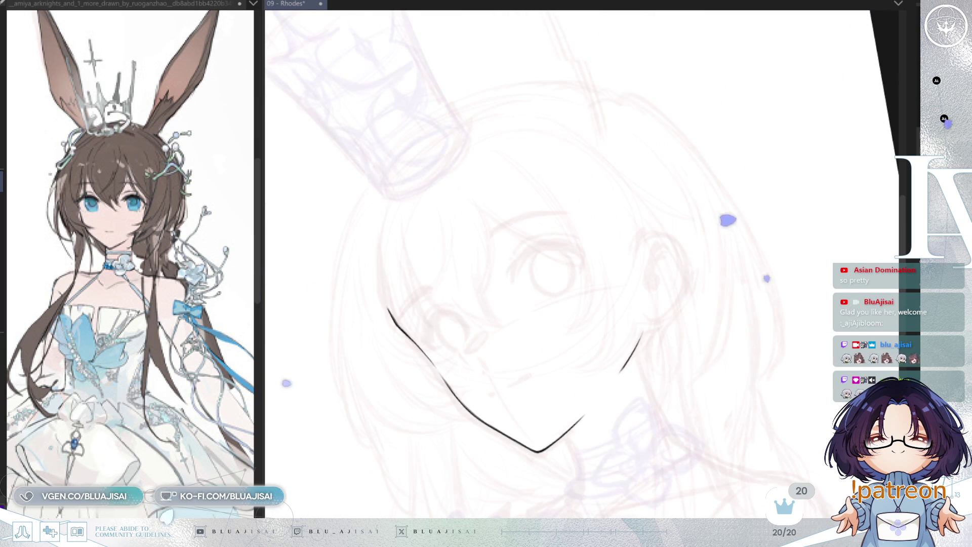
scroll(651, 379, up, 3)
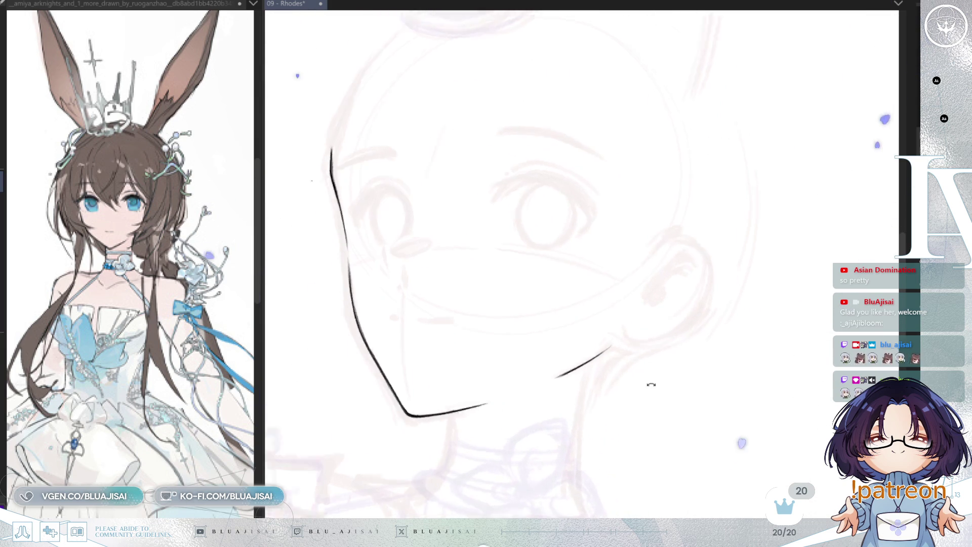
scroll(652, 386, up, 5)
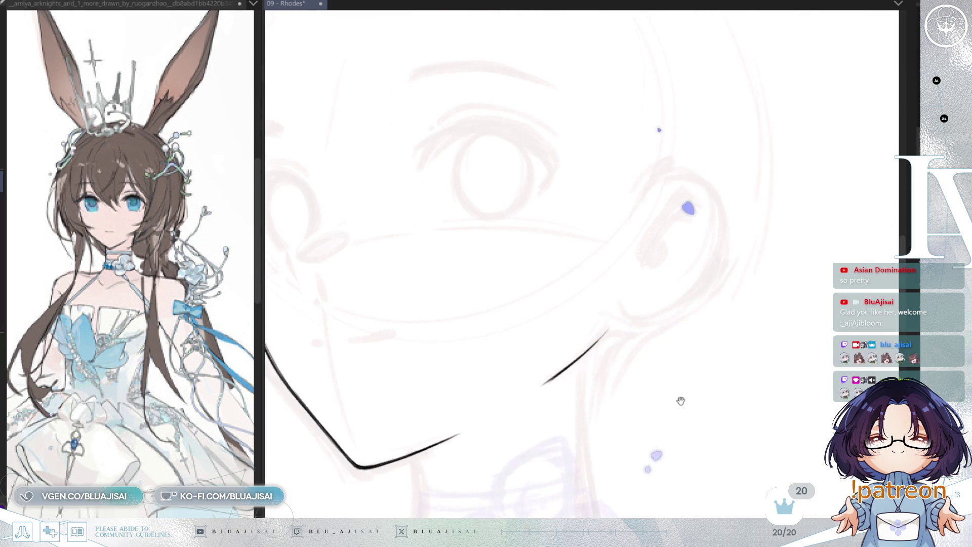
drag(634, 153, 613, 186)
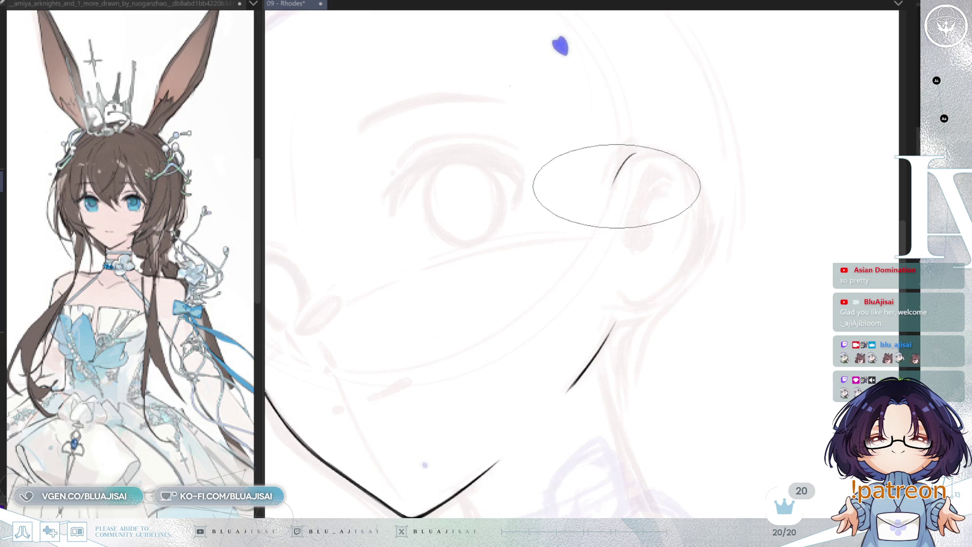
mouse_move(634, 153)
mouse_down()
mouse_move(683, 170)
mouse_move(697, 264)
mouse_up()
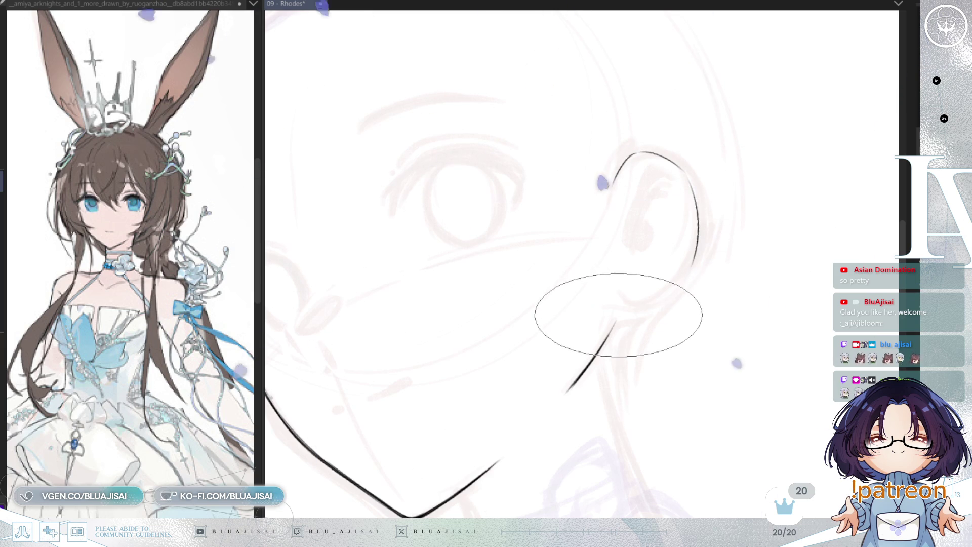
- Join the lower jaw line to the ear curve to close the ear outline
drag(626, 304, 684, 271)
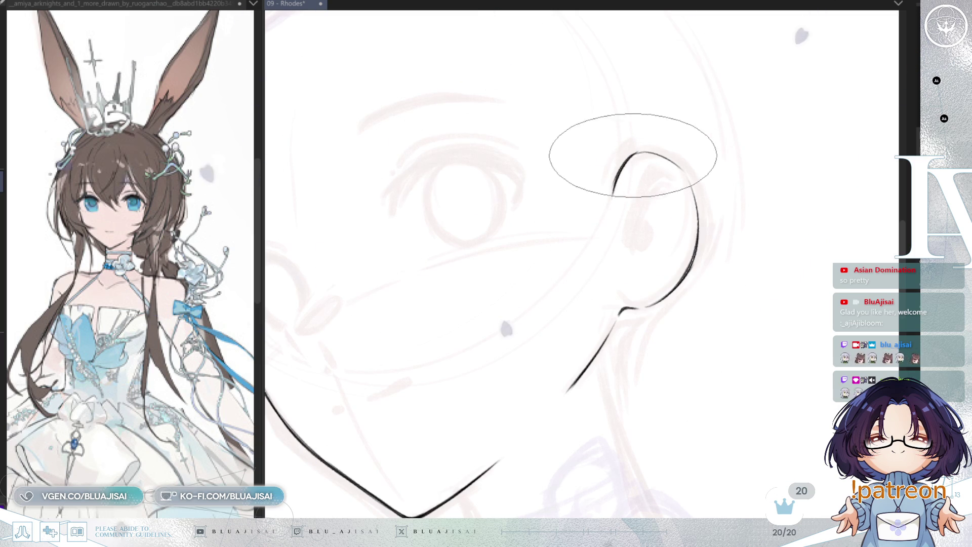
key(h)
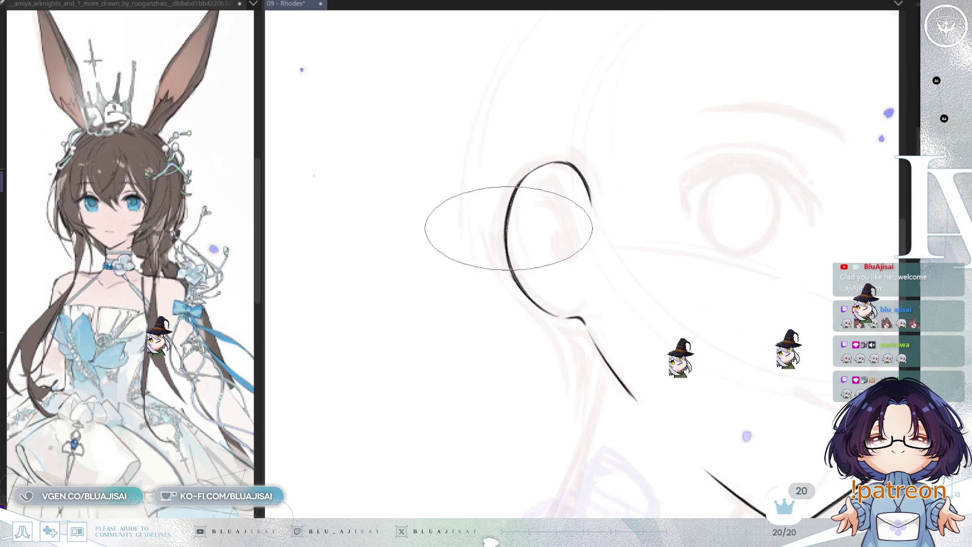
mouse_move(515, 268)
mouse_down()
mouse_move(532, 195)
mouse_move(558, 213)
mouse_move(565, 163)
mouse_move(500, 211)
mouse_up()
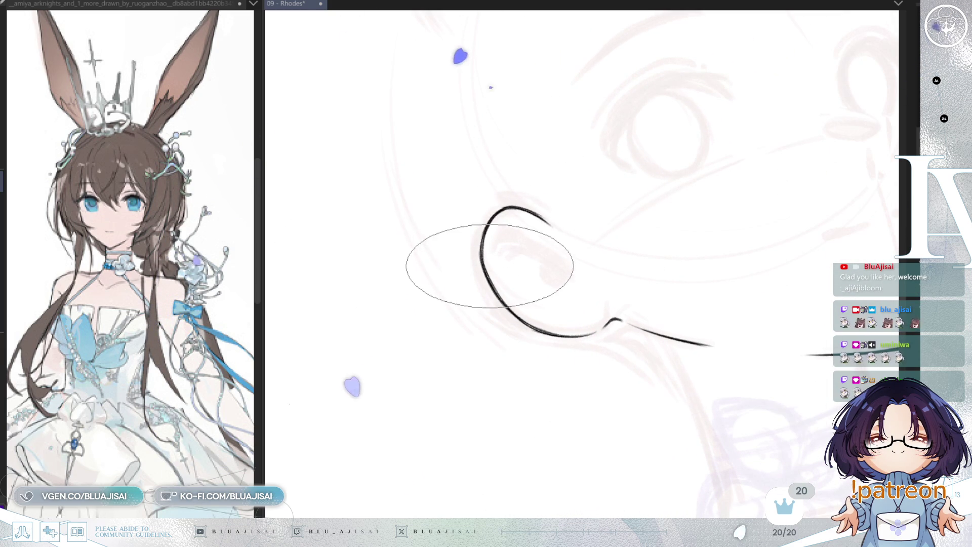
mouse_move(520, 250)
mouse_down()
mouse_move(711, 178)
mouse_move(601, 201)
mouse_up()
key(m)
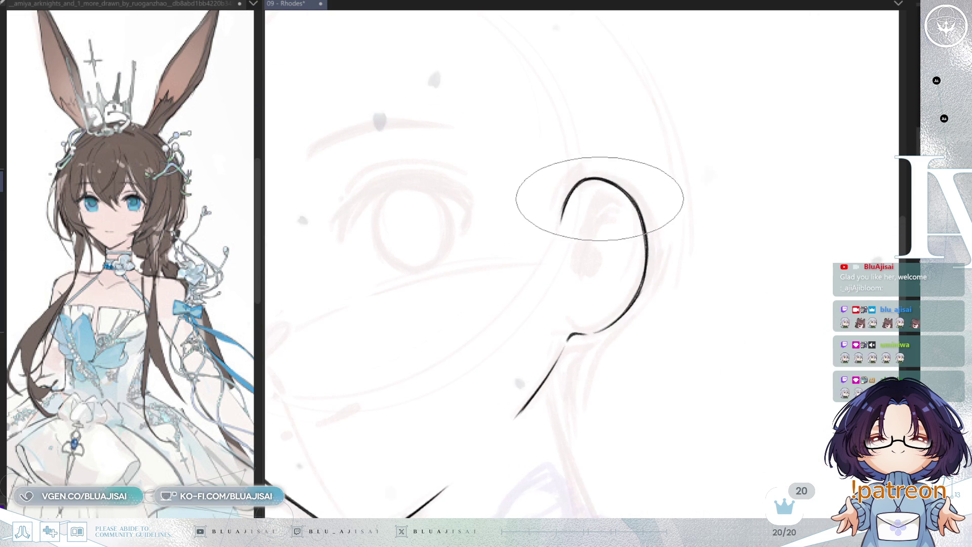
- Draw the inner ear fold and two inner-ear detail strokes
drag(581, 252, 588, 286)
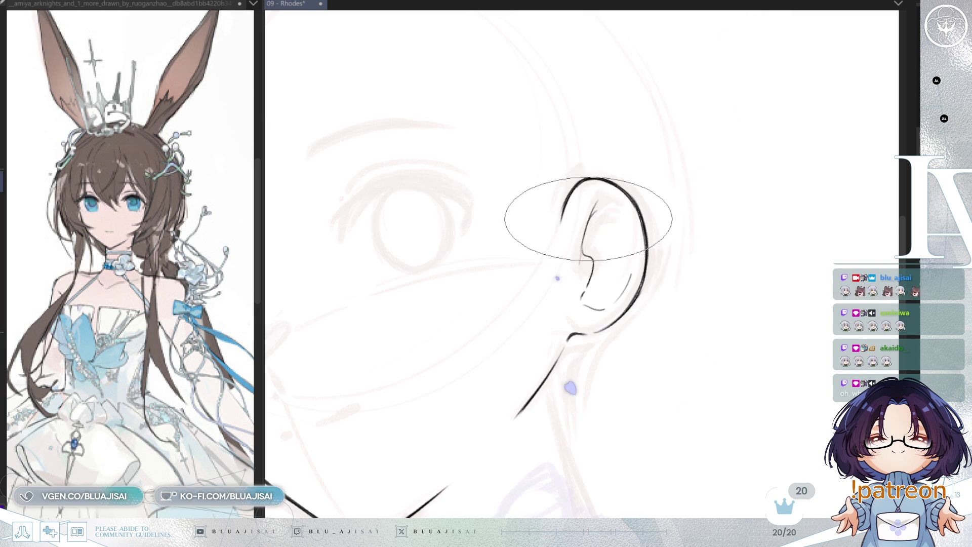
key(asciicircum)
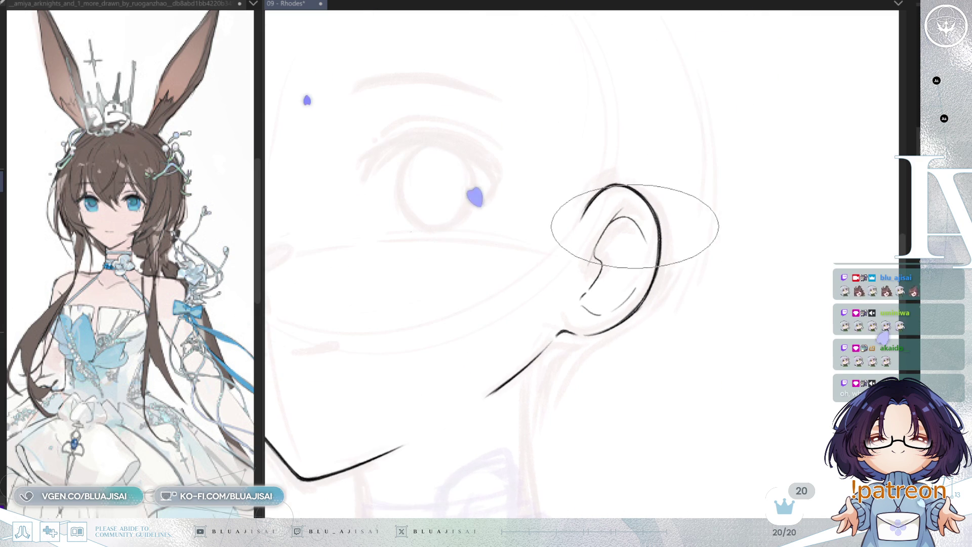
drag(625, 223, 630, 282)
drag(615, 221, 606, 308)
key(minus)
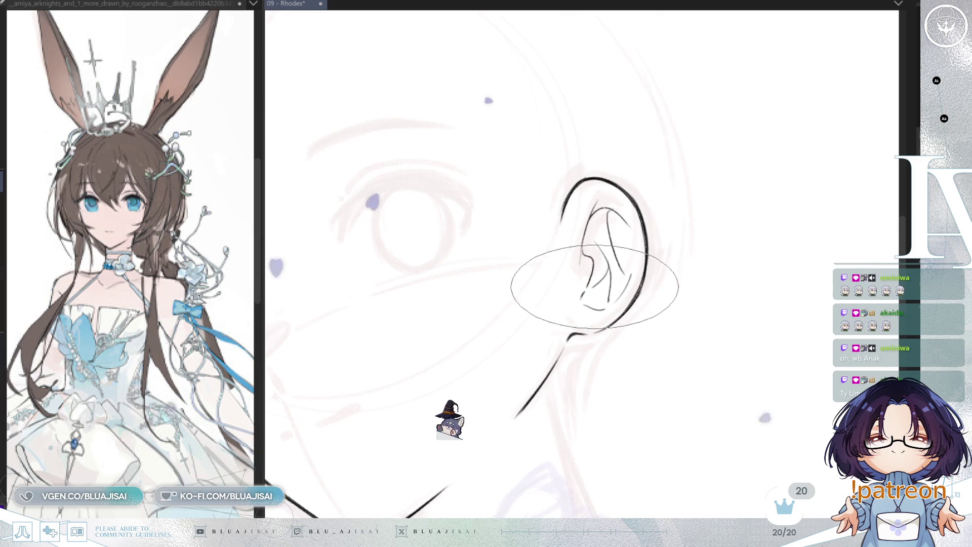
scroll(727, 218, down, 4)
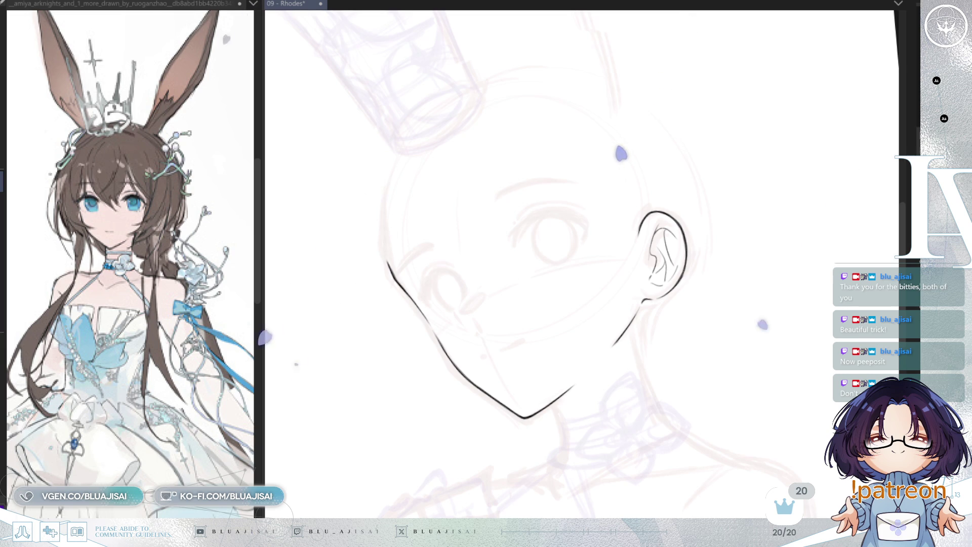
scroll(673, 275, up, 5)
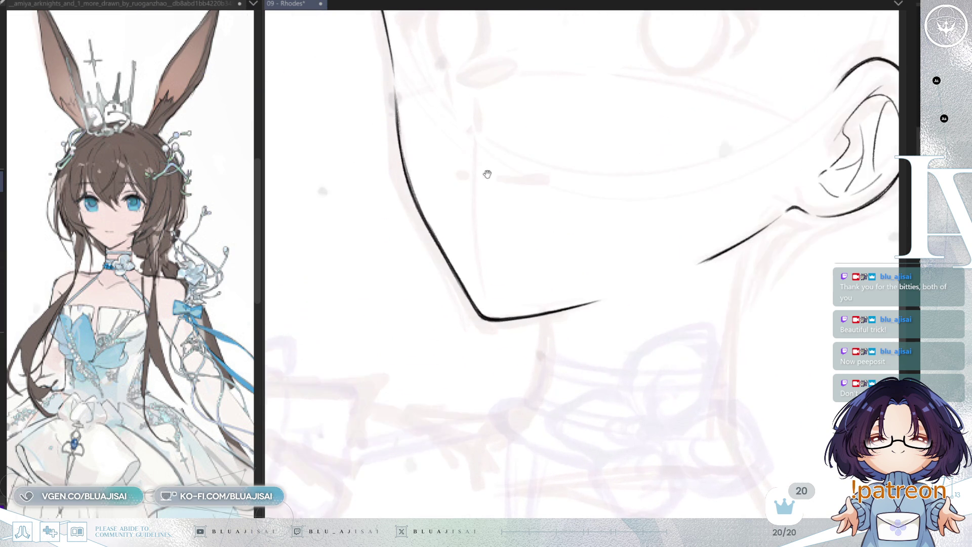
- Ink a short mouth line and a small dash beside the nose, then save the file
drag(485, 158, 484, 210)
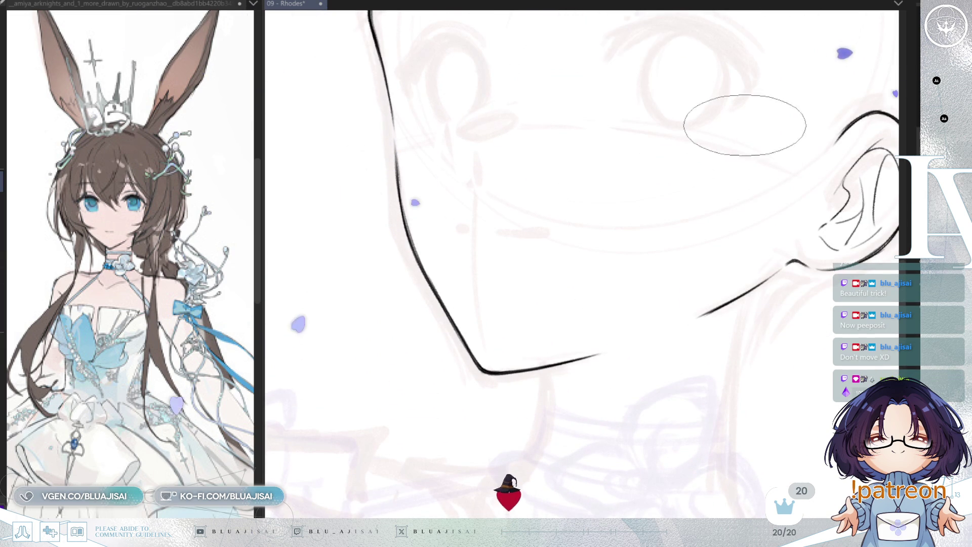
mouse_move(477, 184)
mouse_down()
mouse_move(538, 130)
mouse_move(522, 227)
mouse_up()
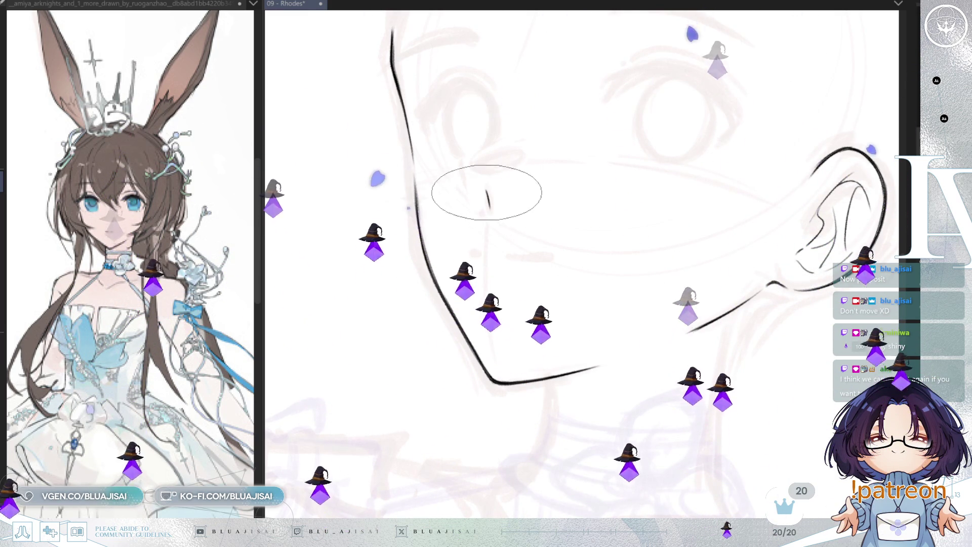
key(Delete)
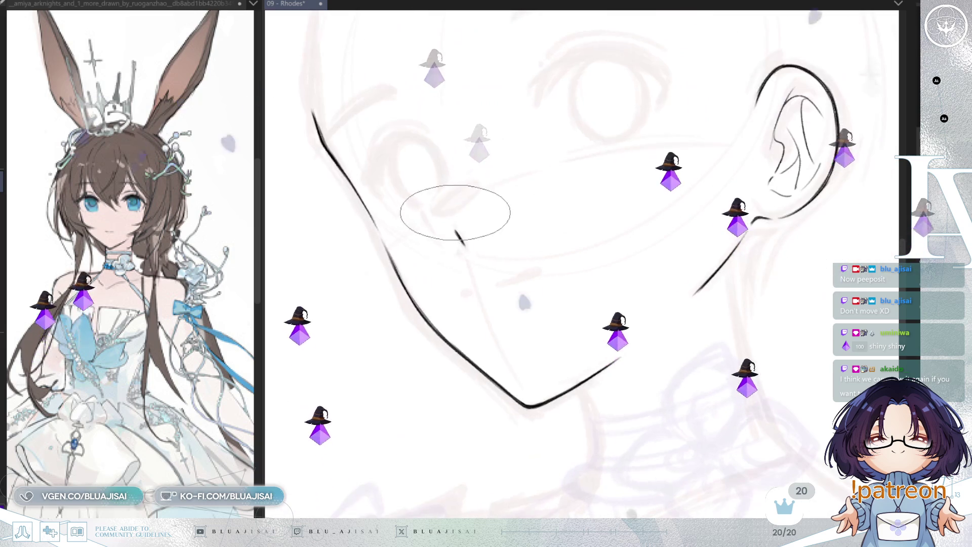
key(h)
mouse_move(796, 109)
mouse_down()
mouse_move(836, 108)
mouse_move(807, 137)
mouse_move(644, 235)
mouse_up()
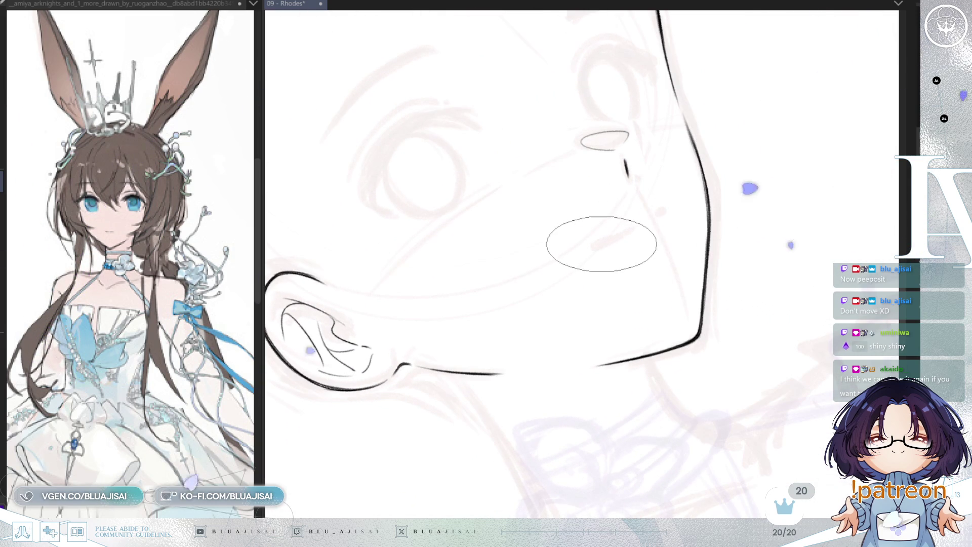
drag(596, 245, 631, 232)
click(661, 211)
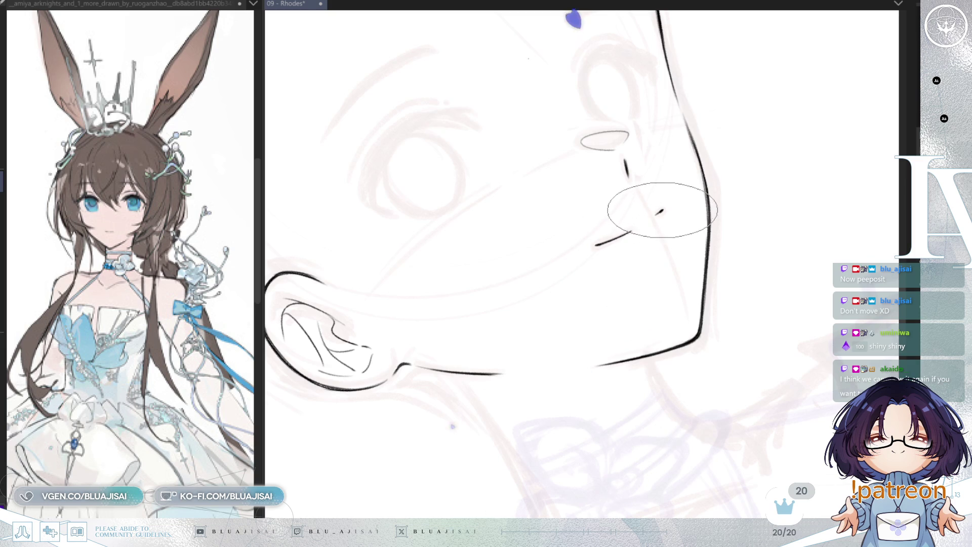
scroll(660, 211, down, 3)
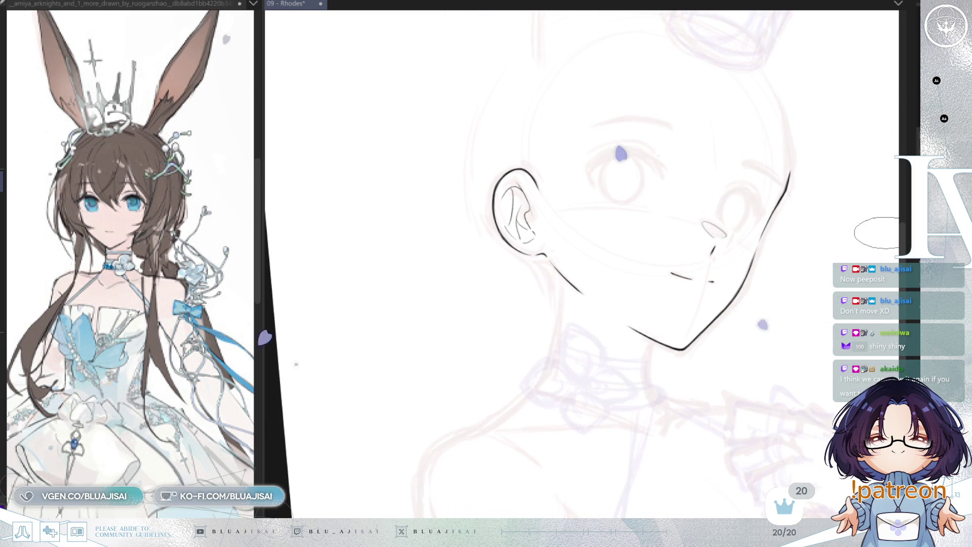
key(ctrl+s)
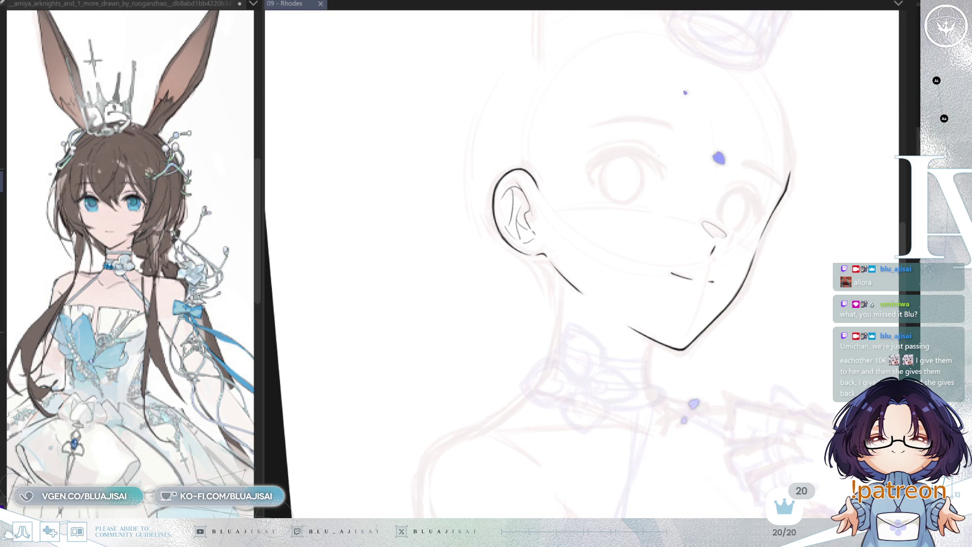
- Mirror the canvas view horizontally to check the inked jaw, ear and mouth
key(h)
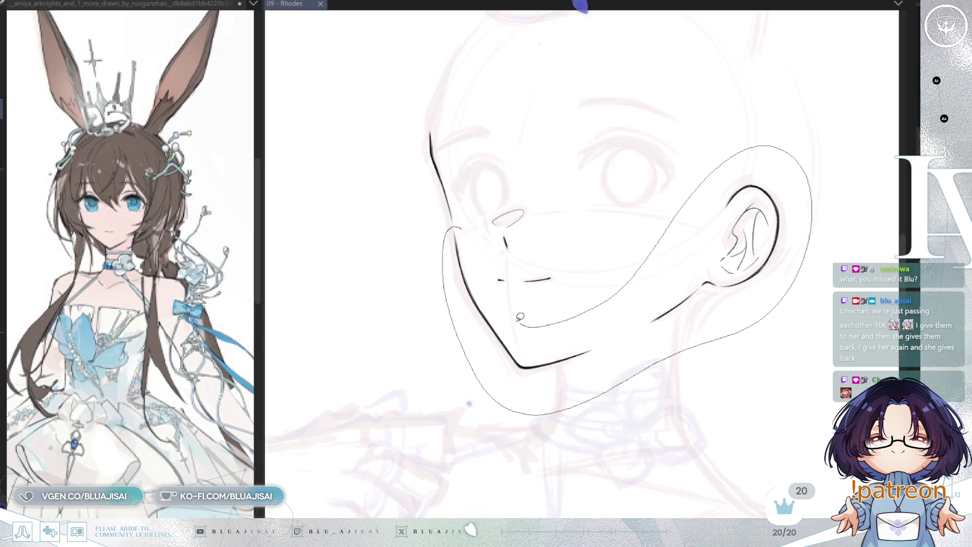
- Select the jaw and ear line art and squash it vertically so the lower face sits higher
drag(525, 319, 526, 322)
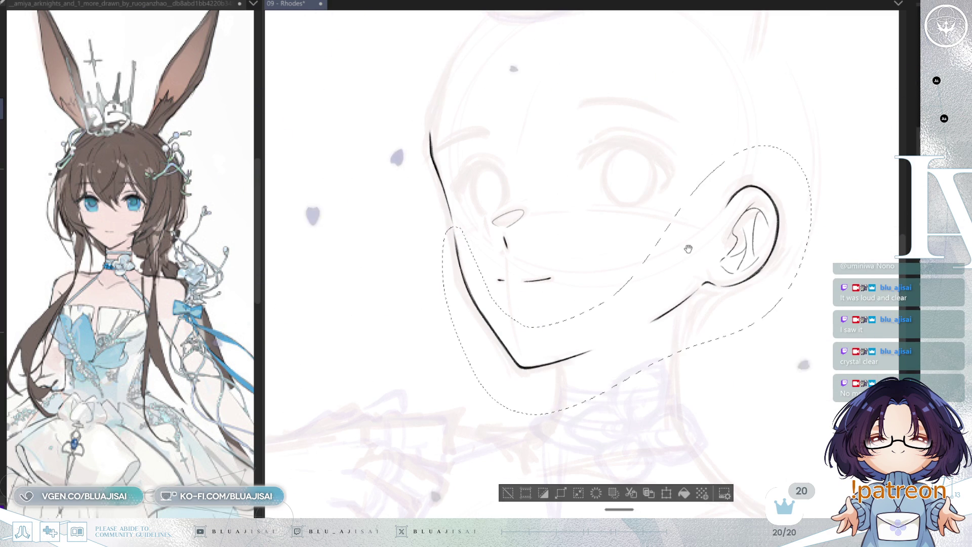
key(ctrl+t)
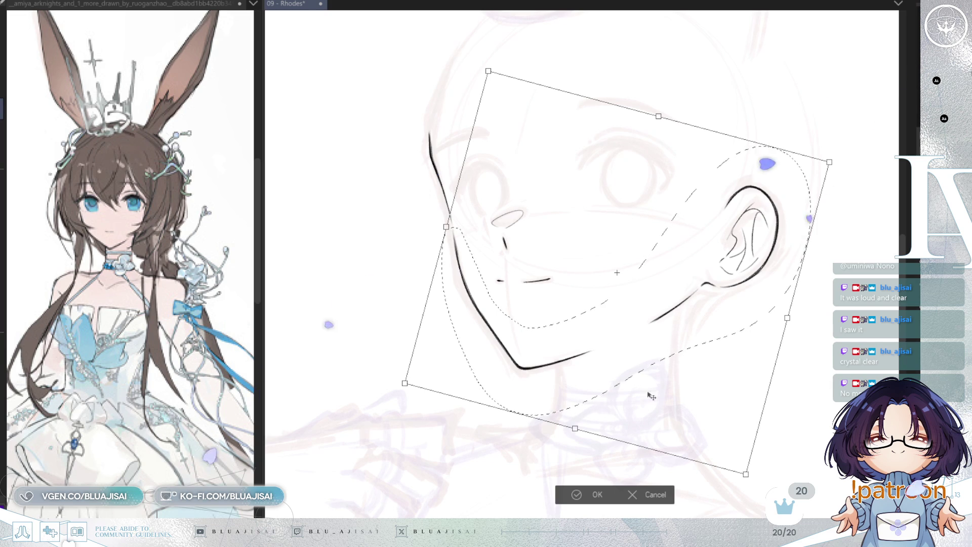
mouse_move(575, 429)
mouse_down()
mouse_move(571, 410)
mouse_move(576, 424)
mouse_up()
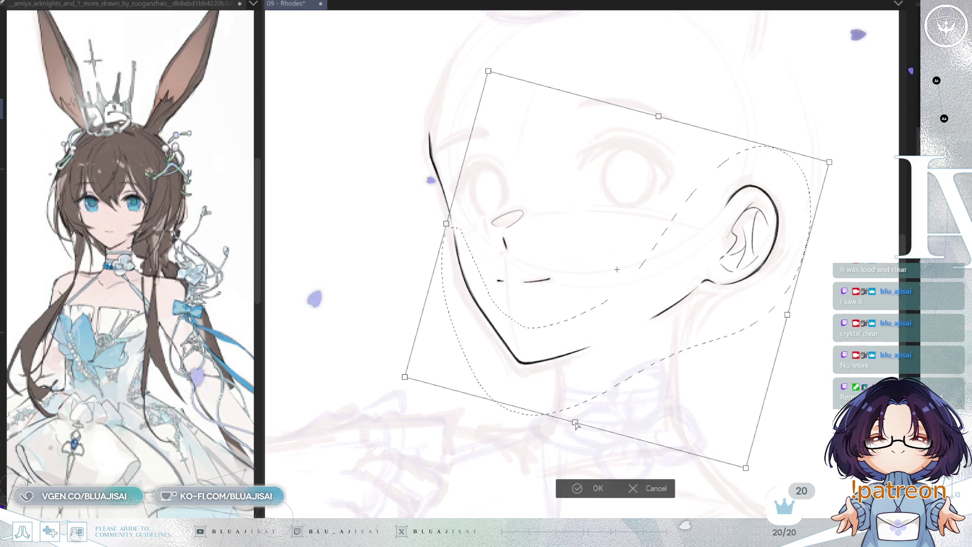
drag(746, 467, 737, 455)
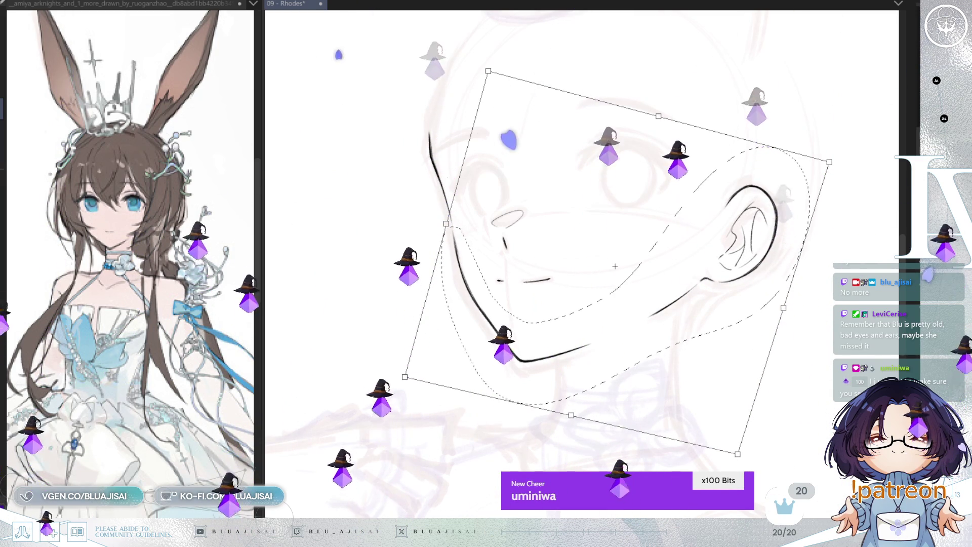
key(Return)
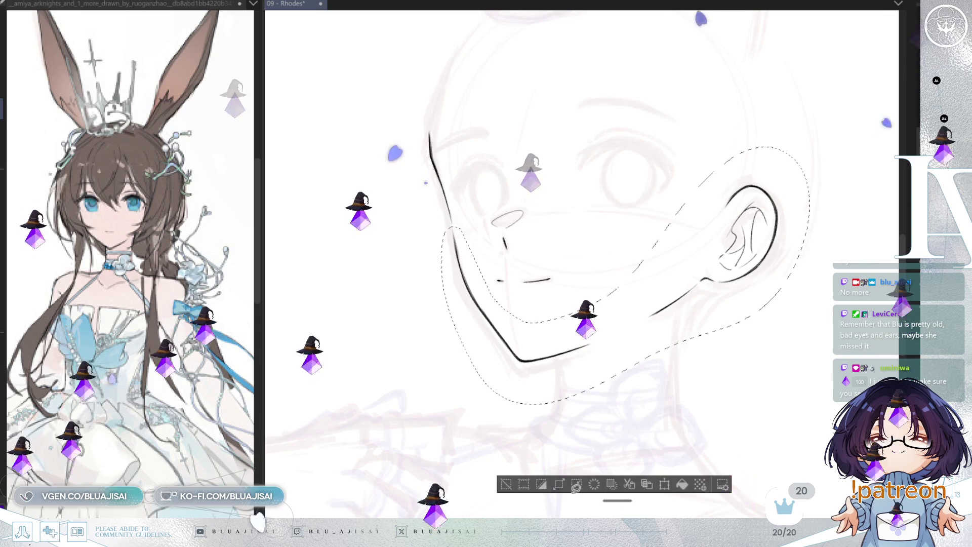
key(ctrl+d)
key(minus)
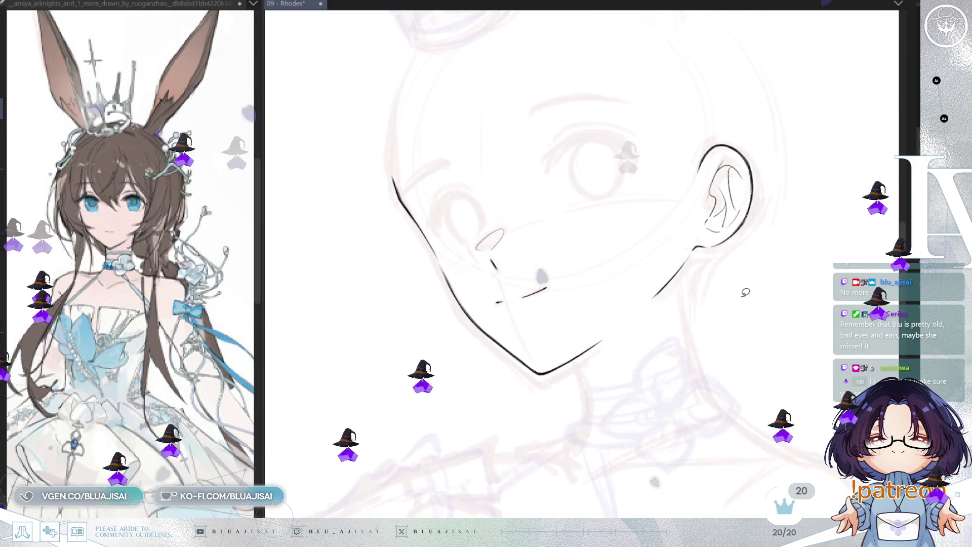
- Mirror the canvas and tilt the view to a new angle to inspect the face proportions
key(h)
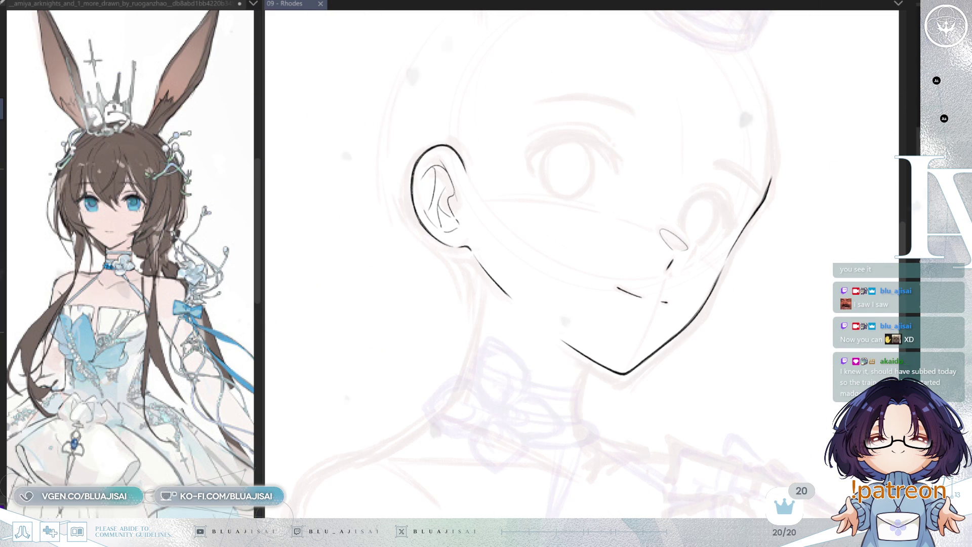
drag(731, 86, 706, 232)
- Unflip the canvas view and rotate it so the face stands upright
key(h)
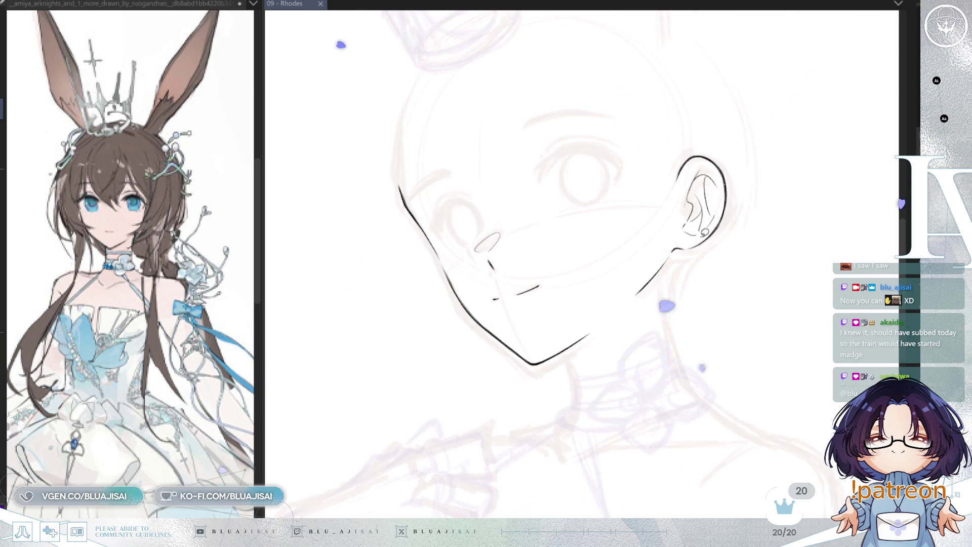
key(asciicircum)
key(asciicircum)
key(asciicircum)
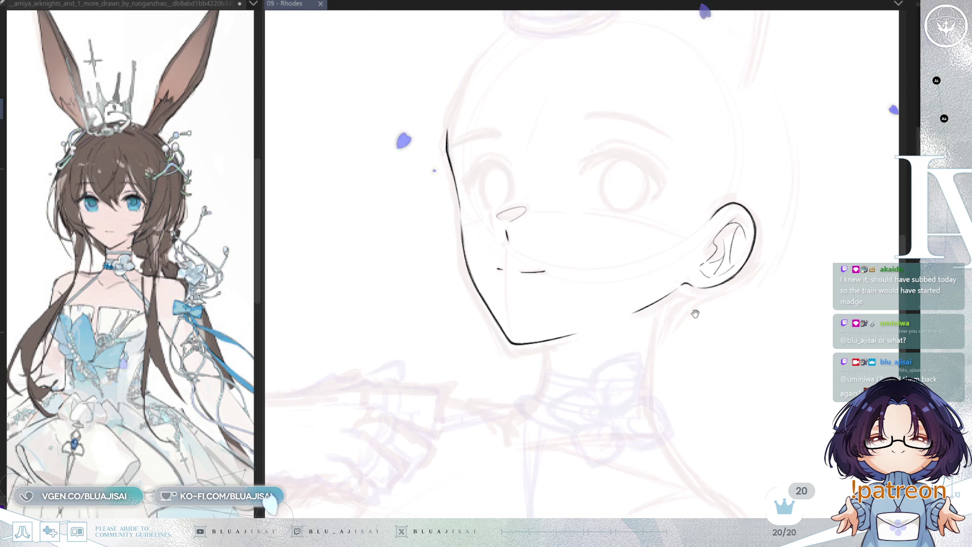
key(-)
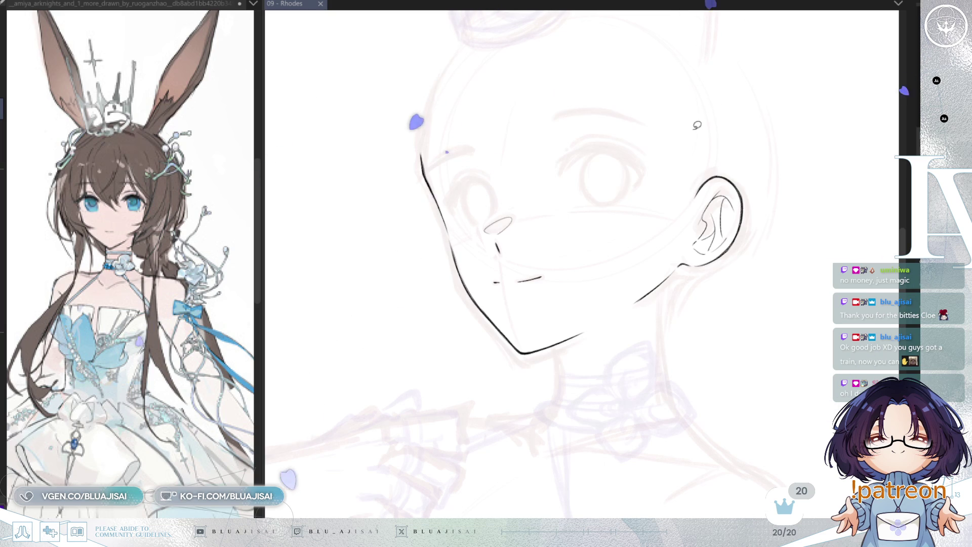
- Transform the ear and nearby jaw line, slanting its top leftward, then commit and deselect
drag(615, 311, 668, 172)
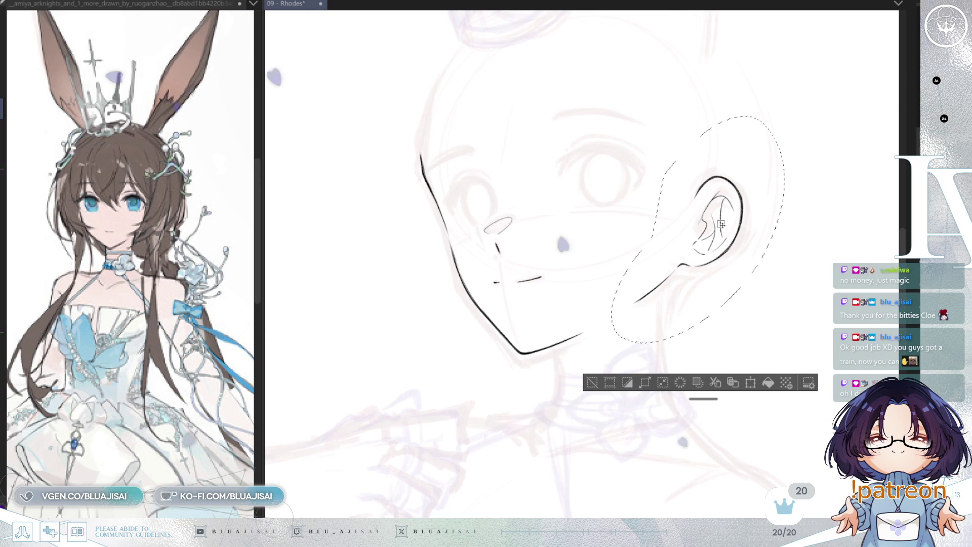
key(ctrl+t)
drag(723, 111, 712, 112)
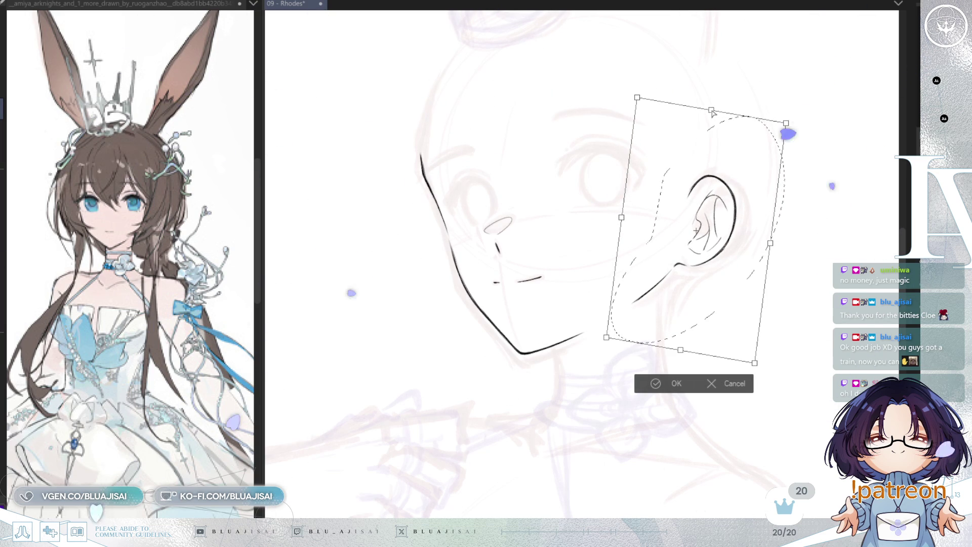
drag(681, 354, 679, 356)
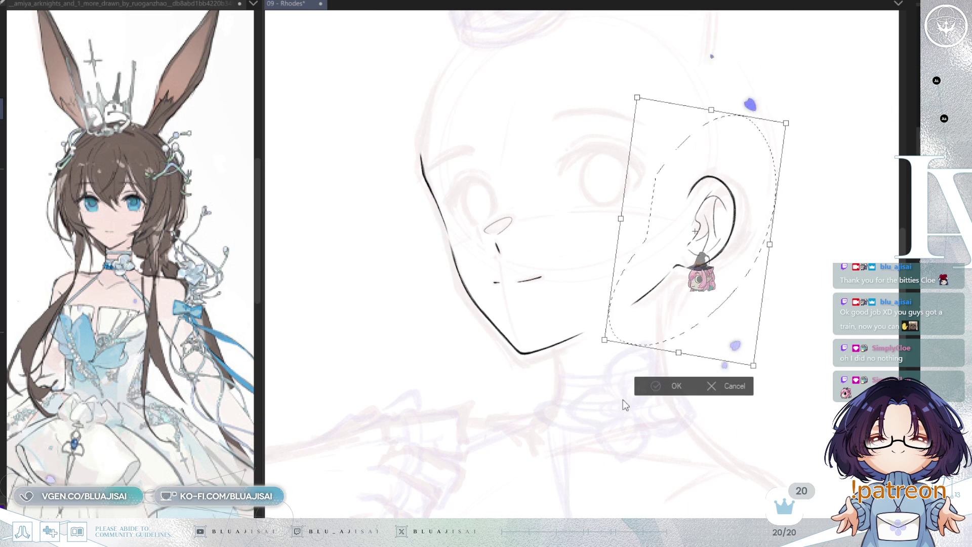
key(Return)
key(ctrl+d)
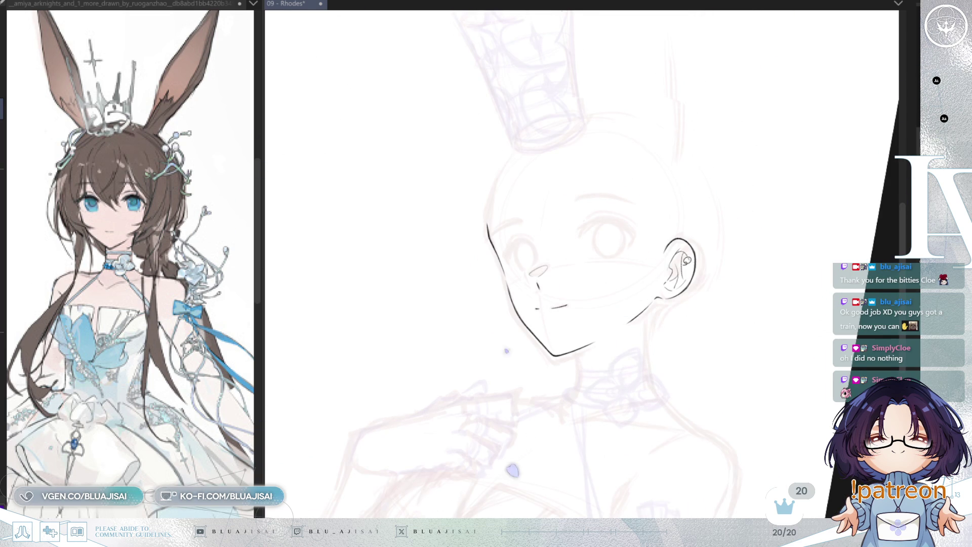
- Flip the canvas view back and forth to compare the face proportions mirrored and normal
key(h)
key(h)
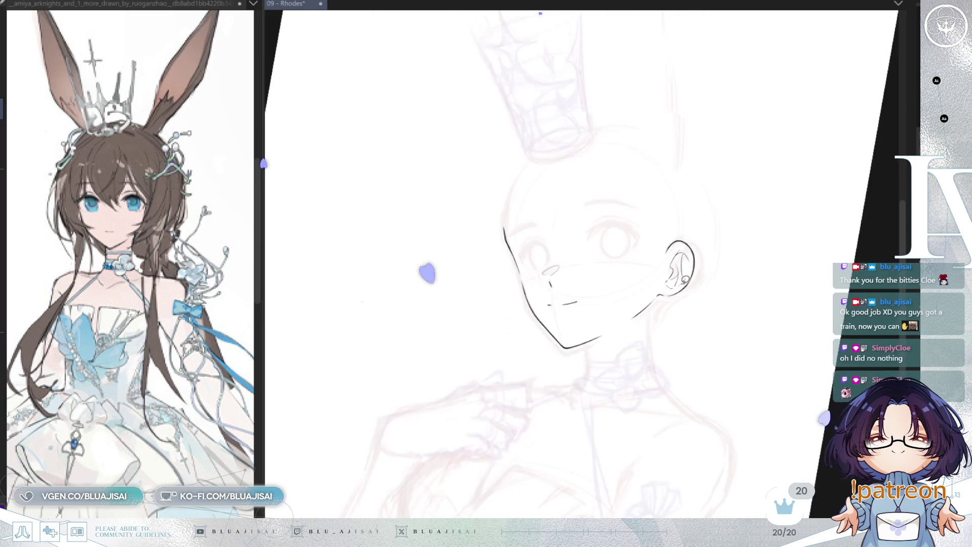
key(h)
scroll(684, 281, up, 3)
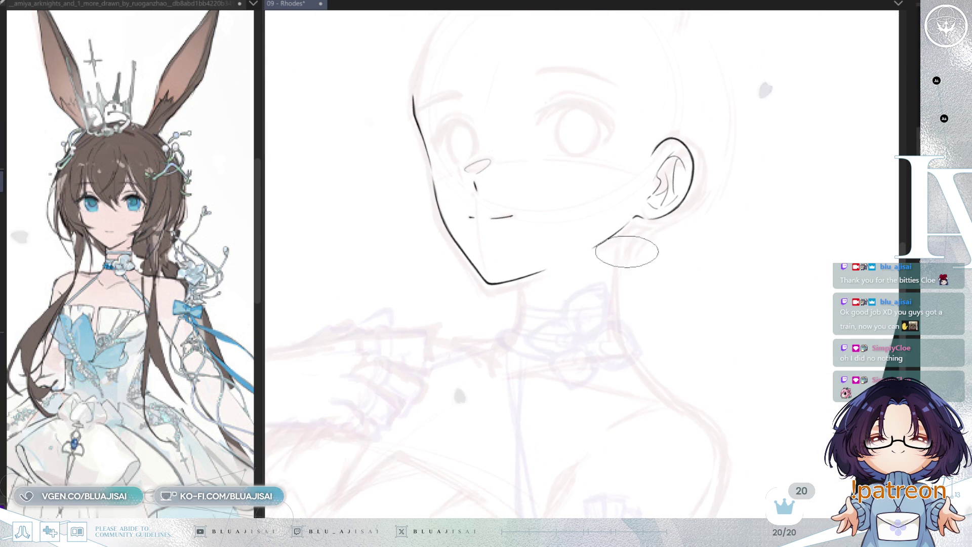
key(h)
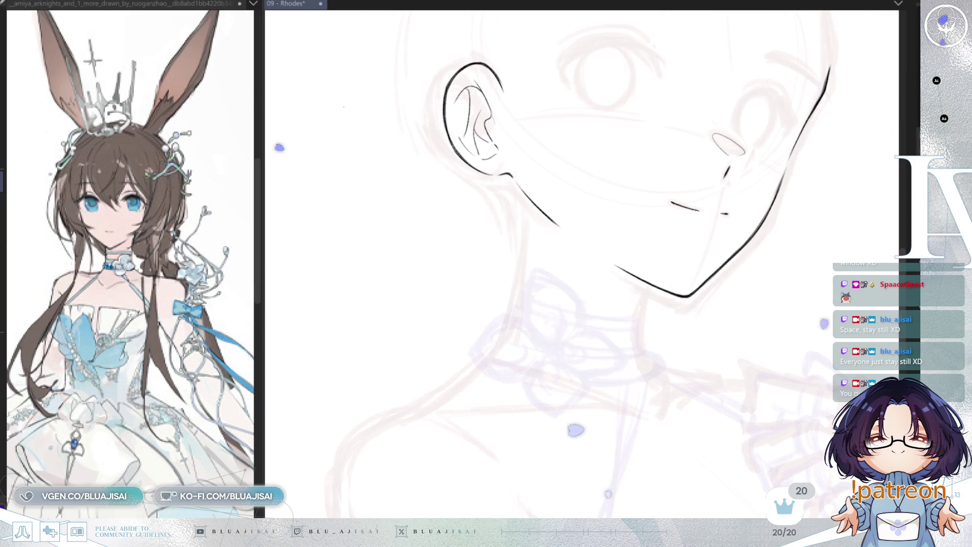
key(h)
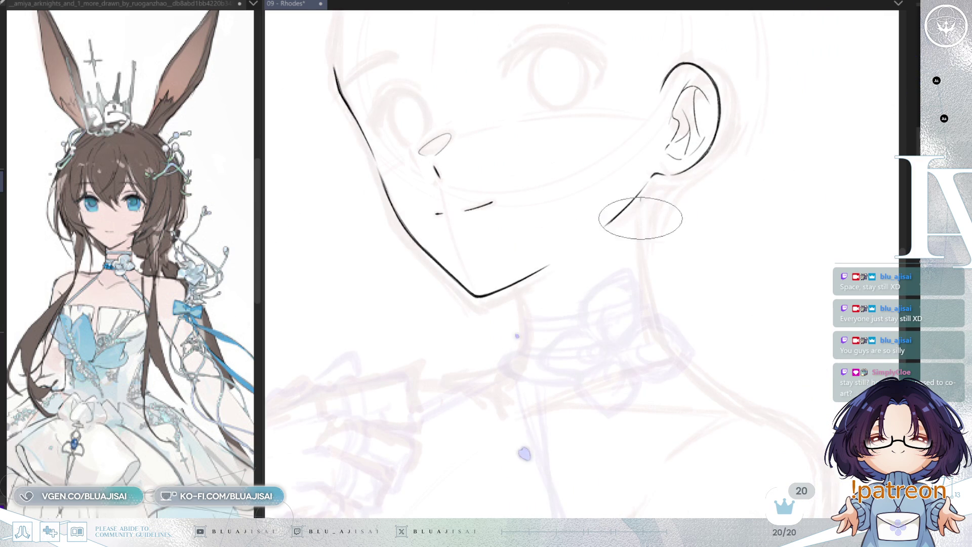
- Ink the back neck line below the ear and the front neck line under the chin, then save 09 - Rhodes
drag(642, 192, 652, 334)
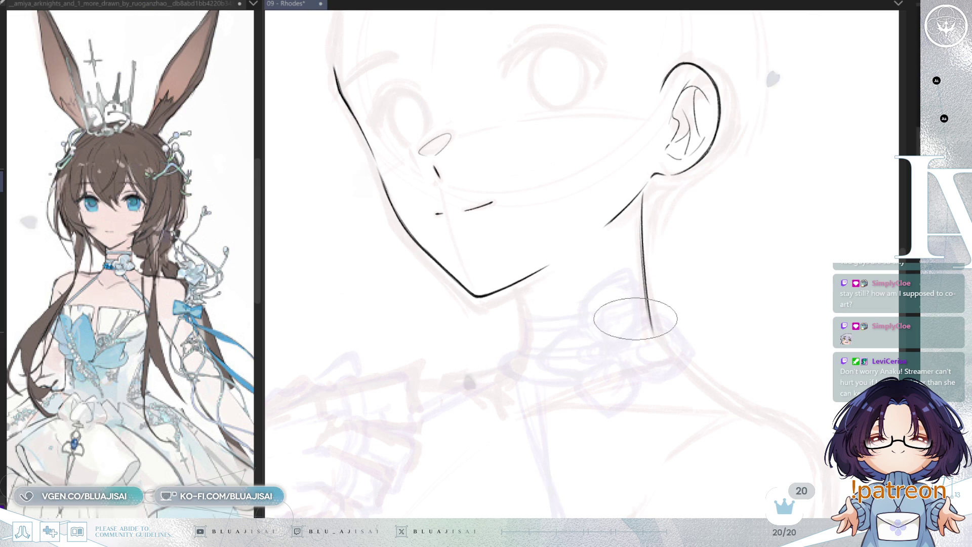
key(m)
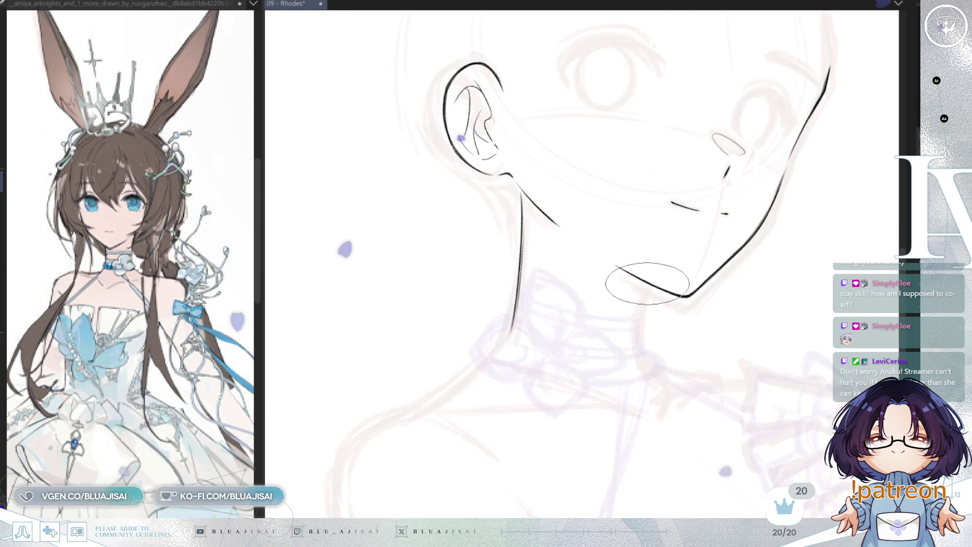
drag(646, 288, 641, 357)
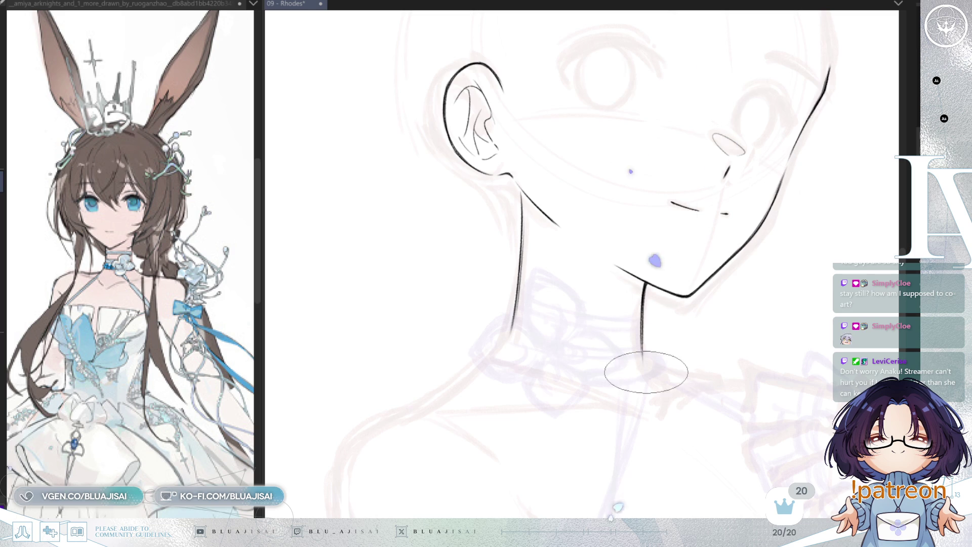
drag(679, 289, 692, 257)
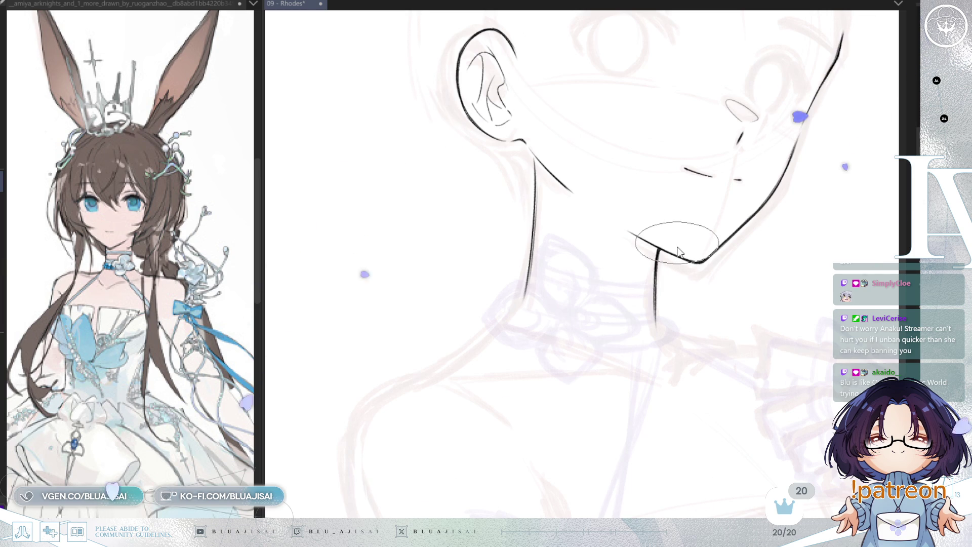
key(ctrl+s)
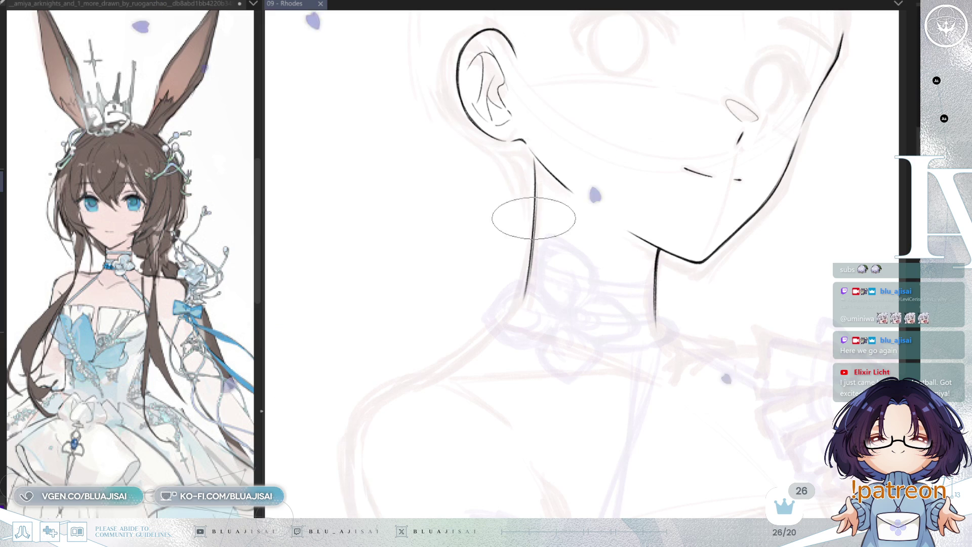
- Extend the neck line down toward the collarbone
drag(516, 195, 535, 163)
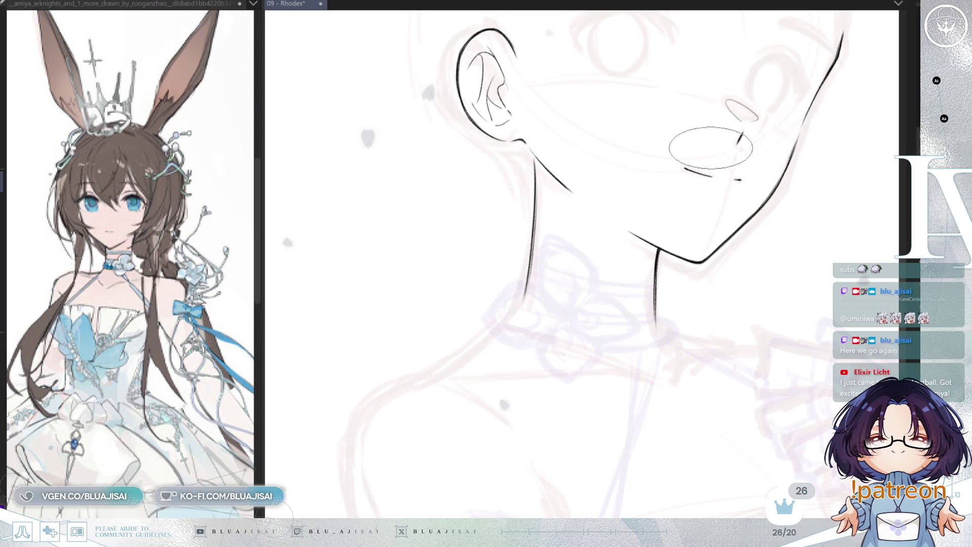
scroll(642, 326, down, 3)
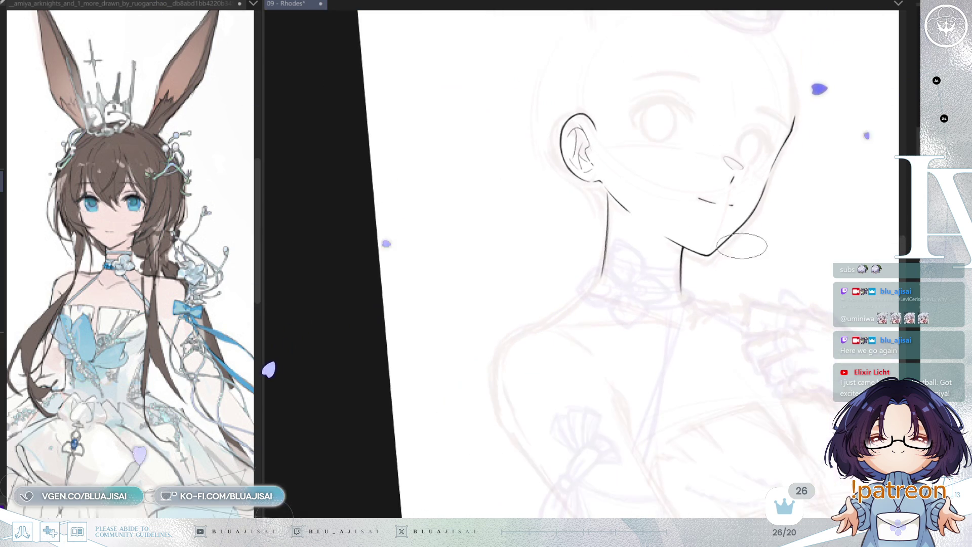
scroll(659, 273, up, 2)
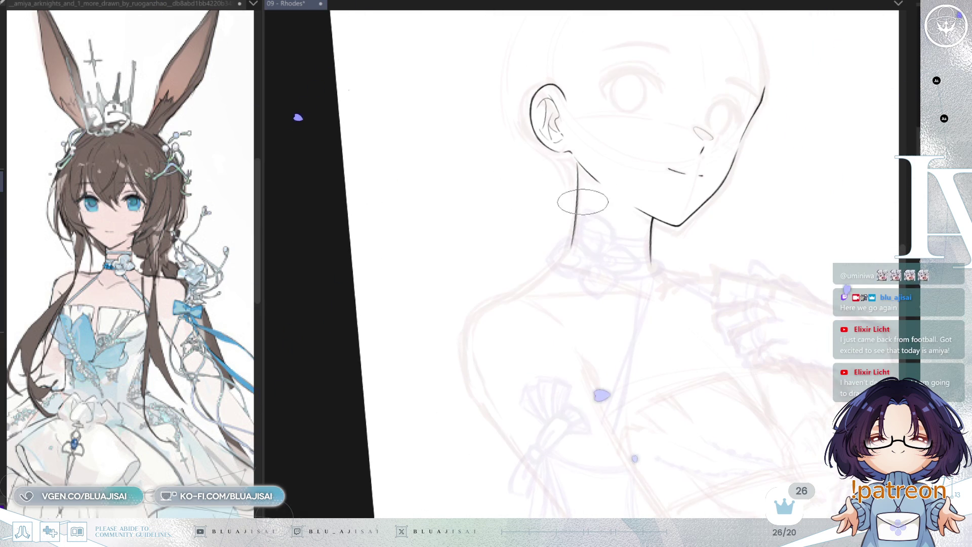
scroll(567, 254, up, 2)
drag(568, 250, 494, 312)
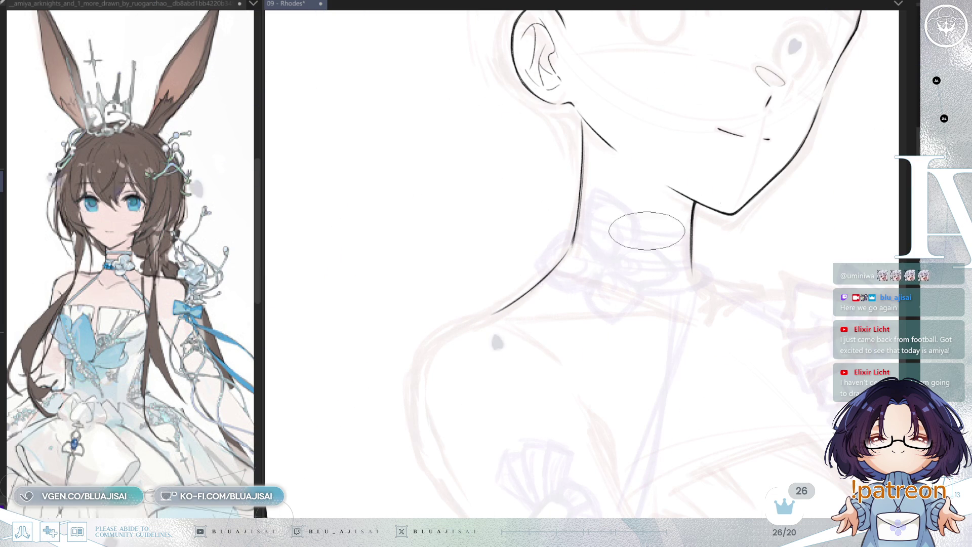
- Rotate the view around the neck and lengthen and thicken the neck line down-left
key(asciicircum)
key(asciicircum)
key(asciicircum)
key(asciicircum)
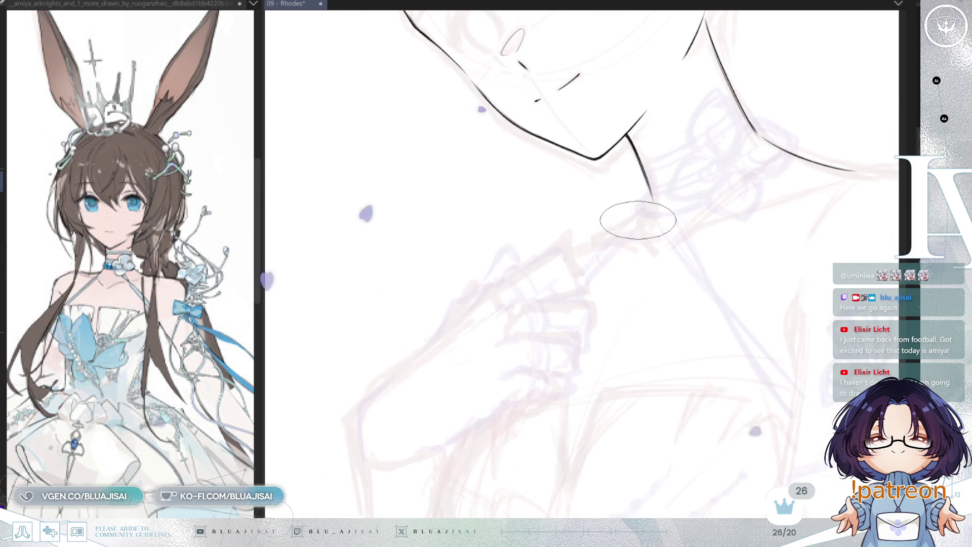
drag(650, 202, 602, 237)
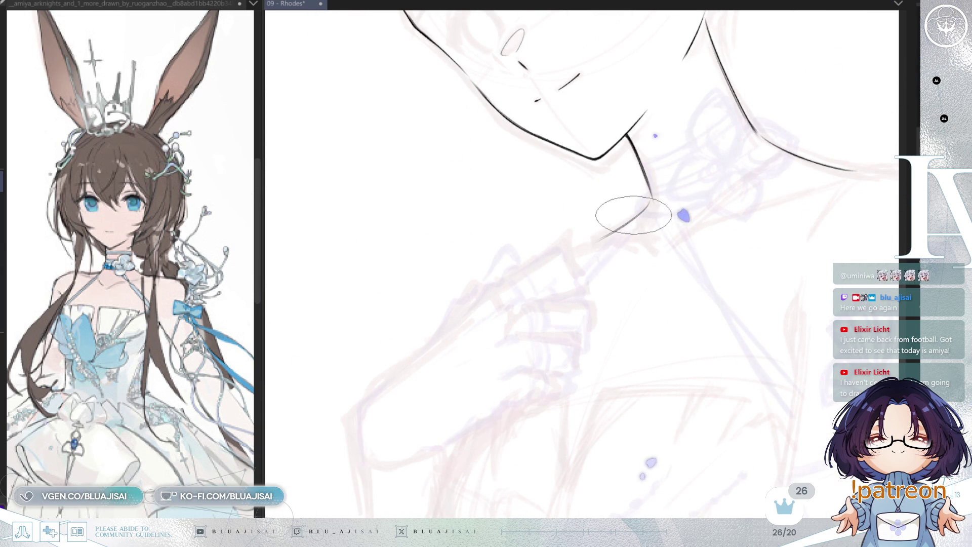
key(asciicircum)
key(asciicircum)
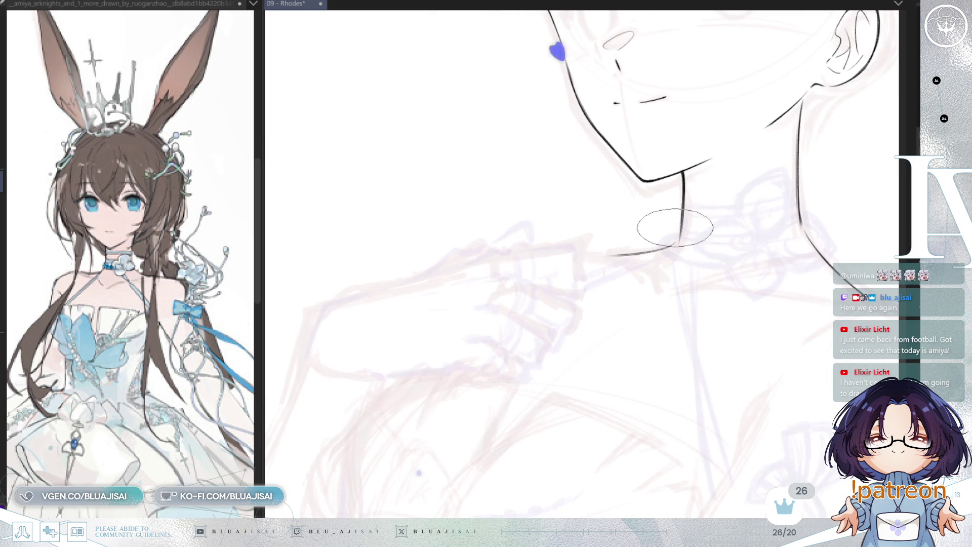
scroll(664, 223, down, 3)
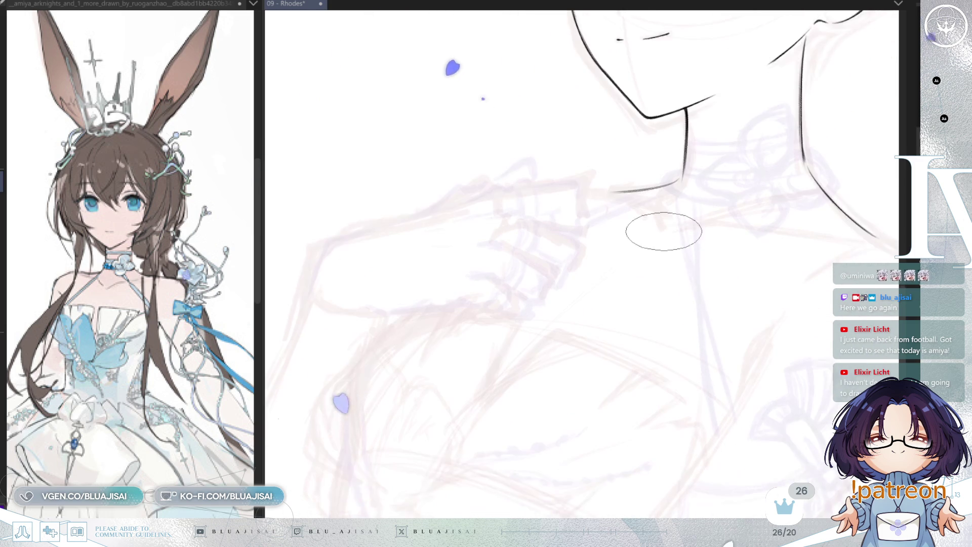
scroll(657, 240, up, 3)
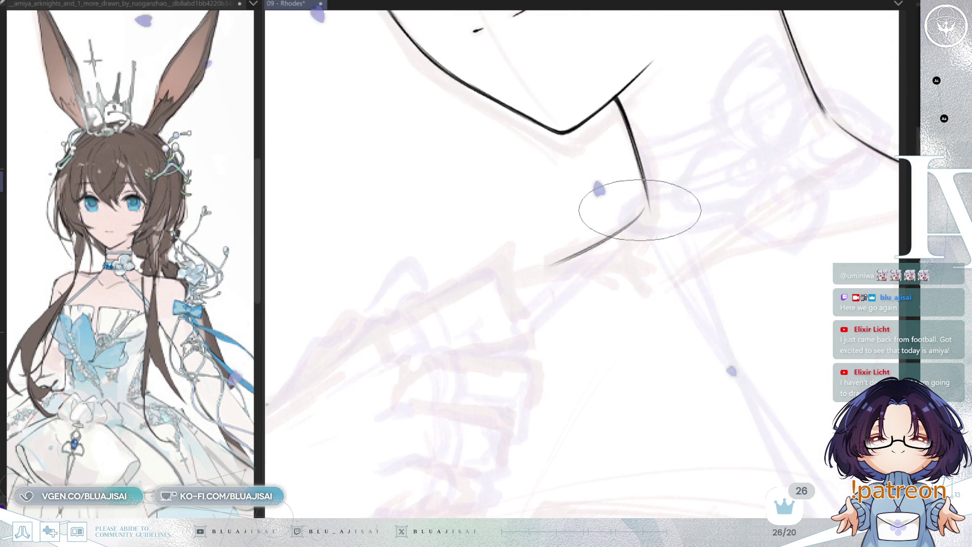
drag(625, 223, 550, 265)
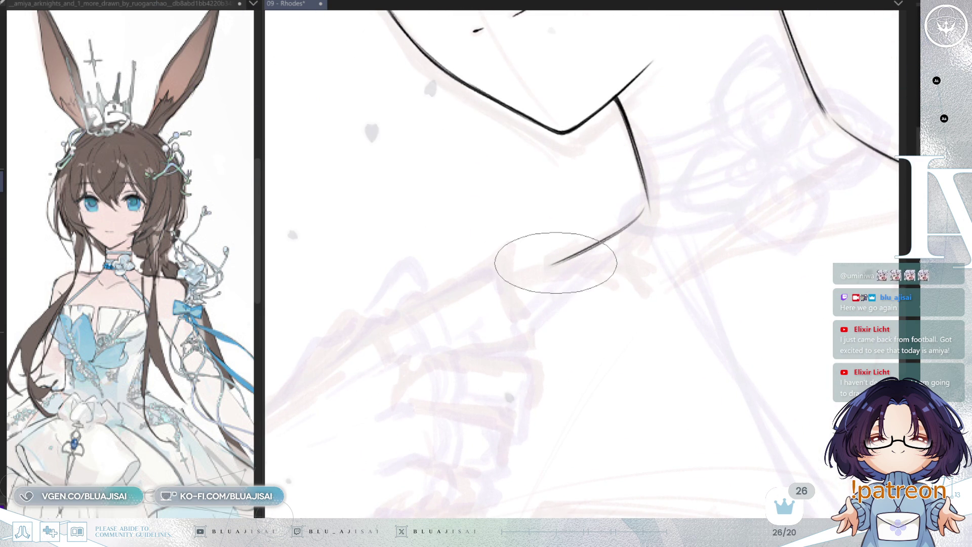
- Draw the shoulder line out from the neck, then turn the view nearly upright
scroll(709, 193, down, 3)
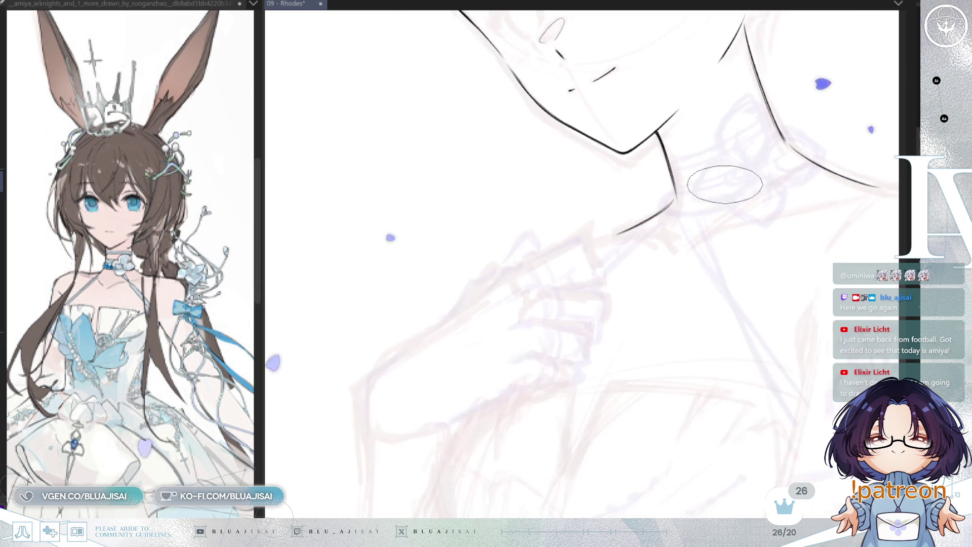
mouse_move(698, 214)
mouse_down()
mouse_move(673, 212)
mouse_move(807, 232)
mouse_move(786, 266)
mouse_move(661, 278)
mouse_move(609, 226)
mouse_up()
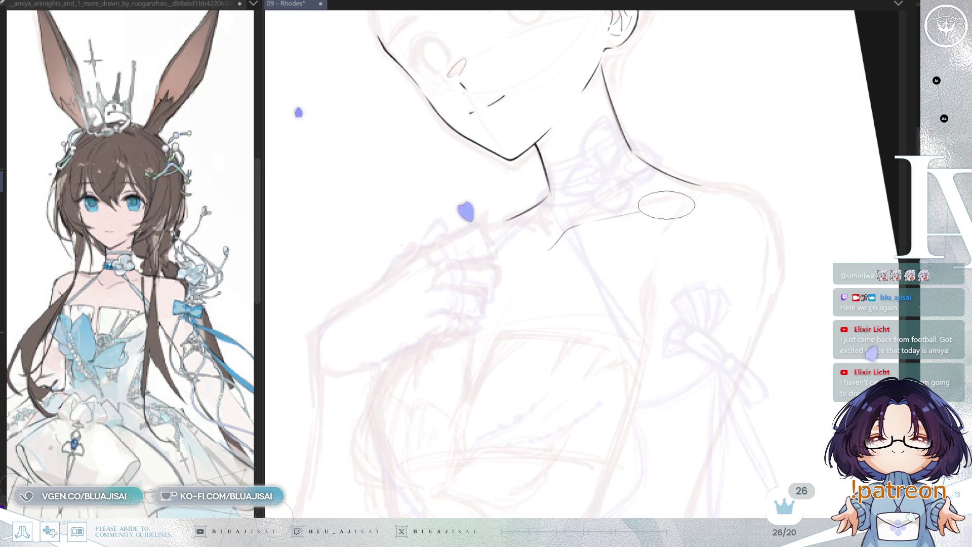
mouse_move(586, 217)
mouse_down()
mouse_move(681, 193)
mouse_move(758, 194)
mouse_up()
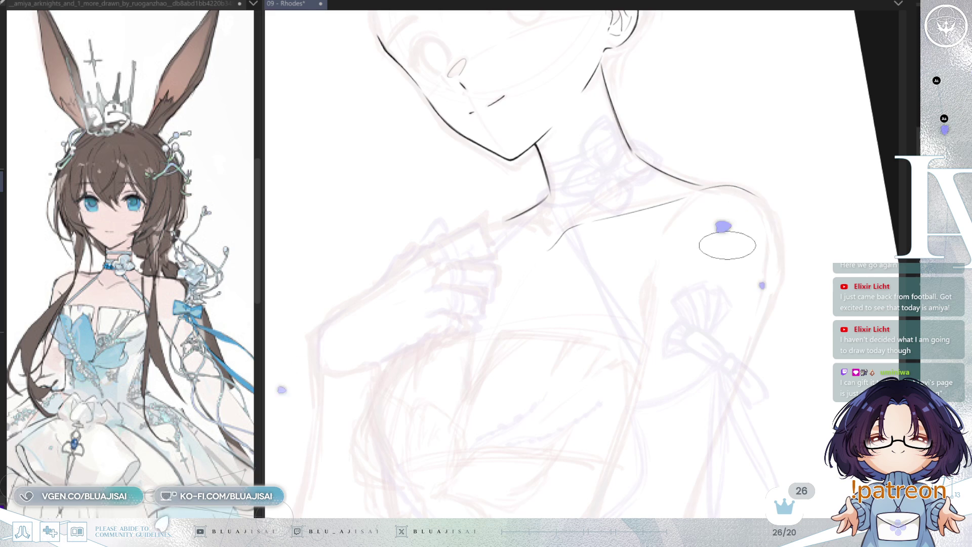
key(End)
key(End)
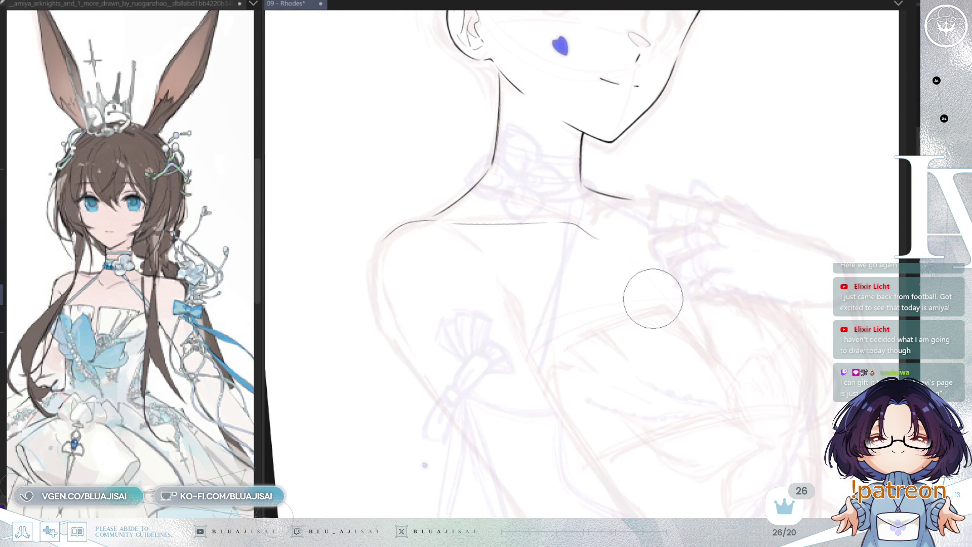
key(Delete)
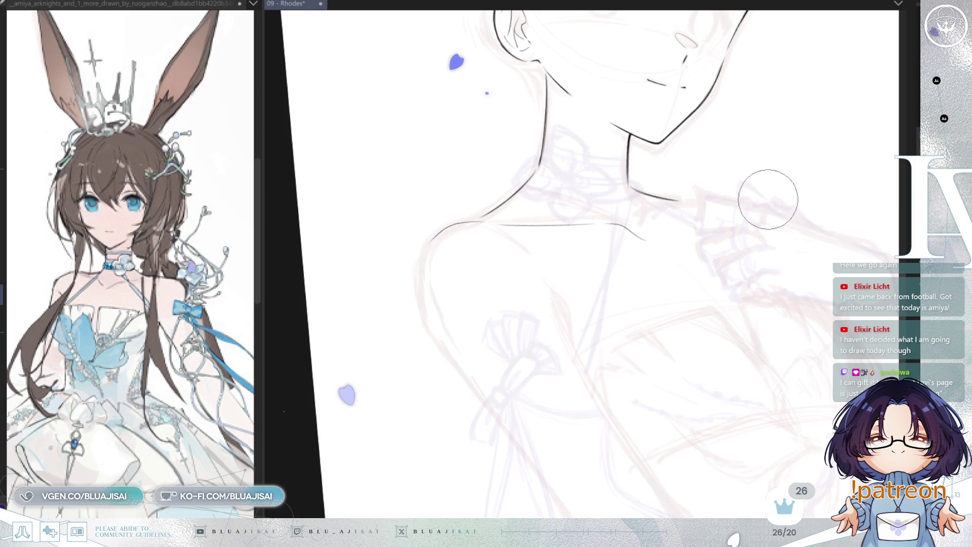
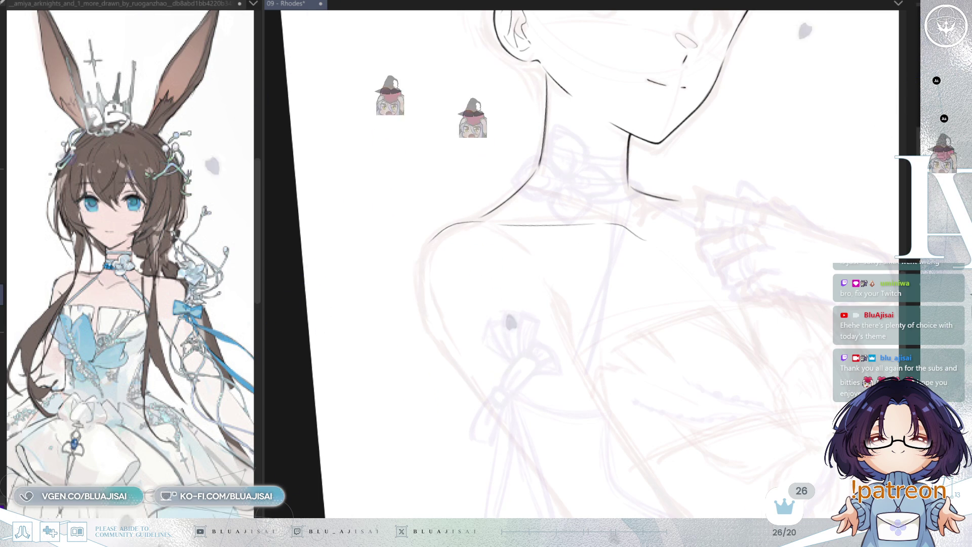
- Tilt and enlarge the view, then ink the shoulder's outer line and extend it onto the upper arm
drag(557, 151, 446, 217)
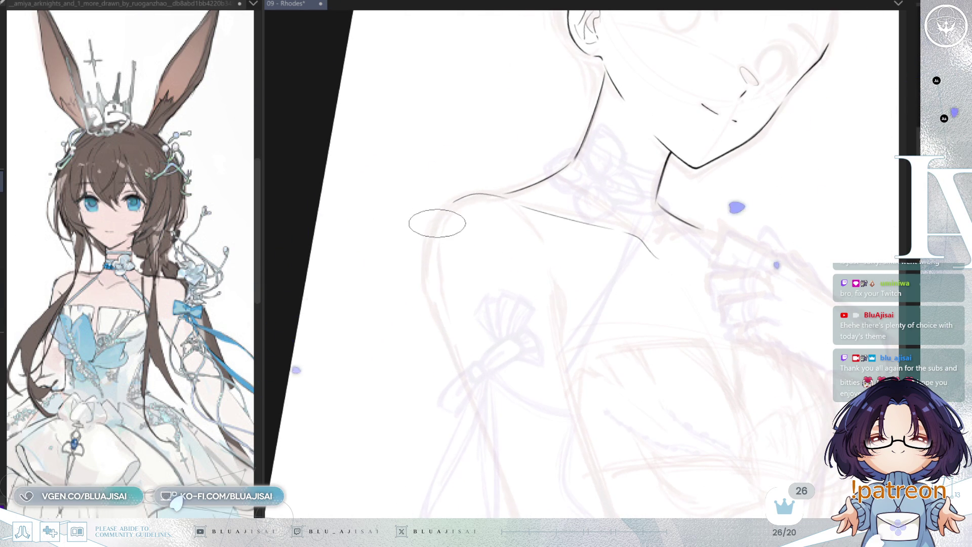
drag(442, 209, 426, 278)
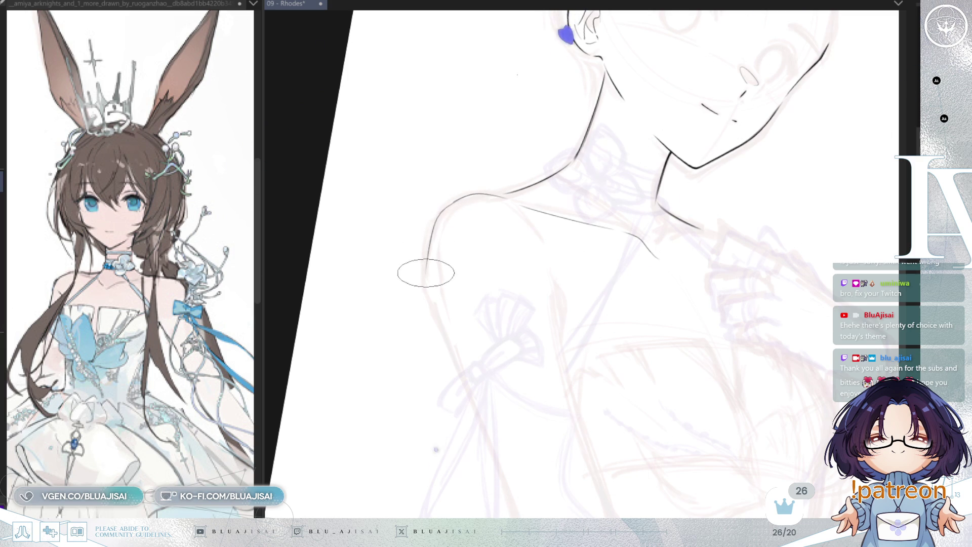
drag(430, 299, 451, 350)
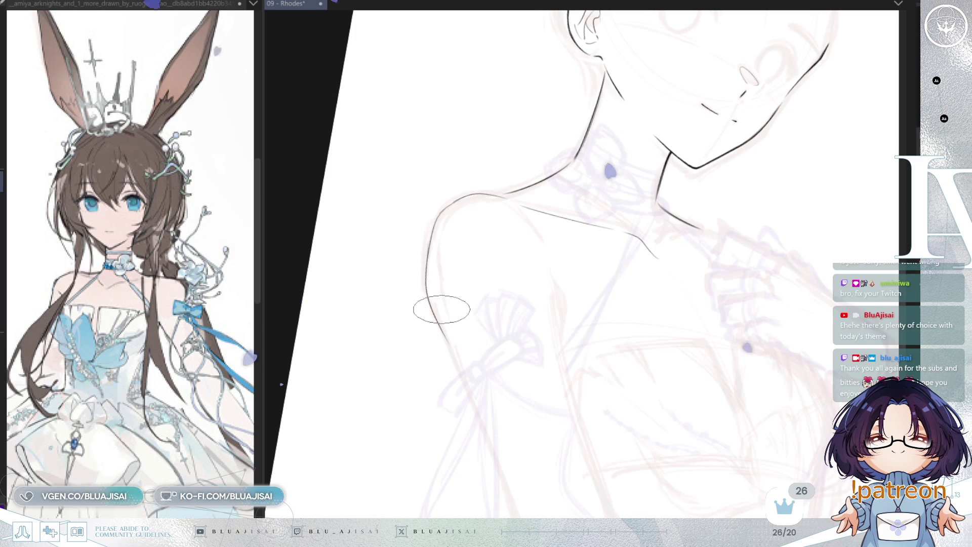
- Trace the arm outline further down, then mirror the canvas to check the line
drag(434, 299, 424, 213)
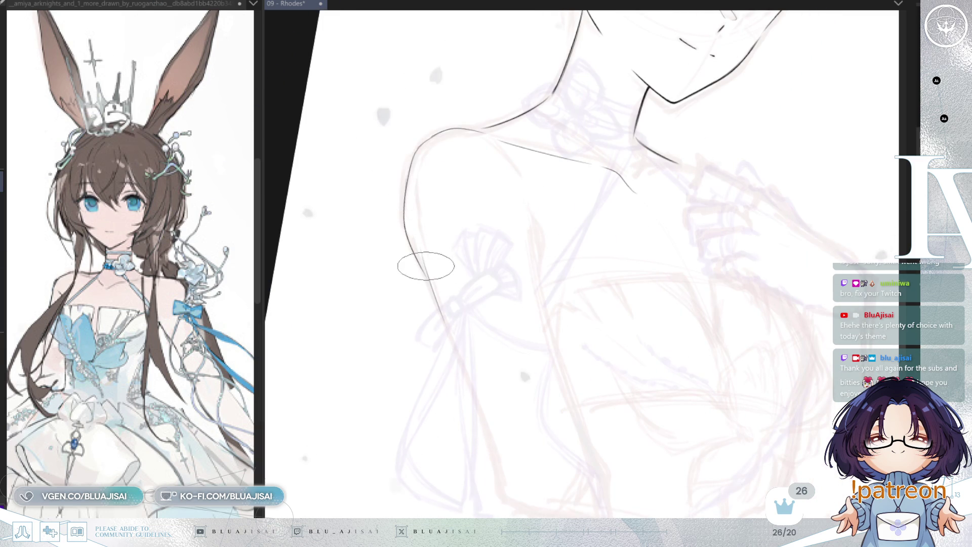
drag(421, 255, 450, 337)
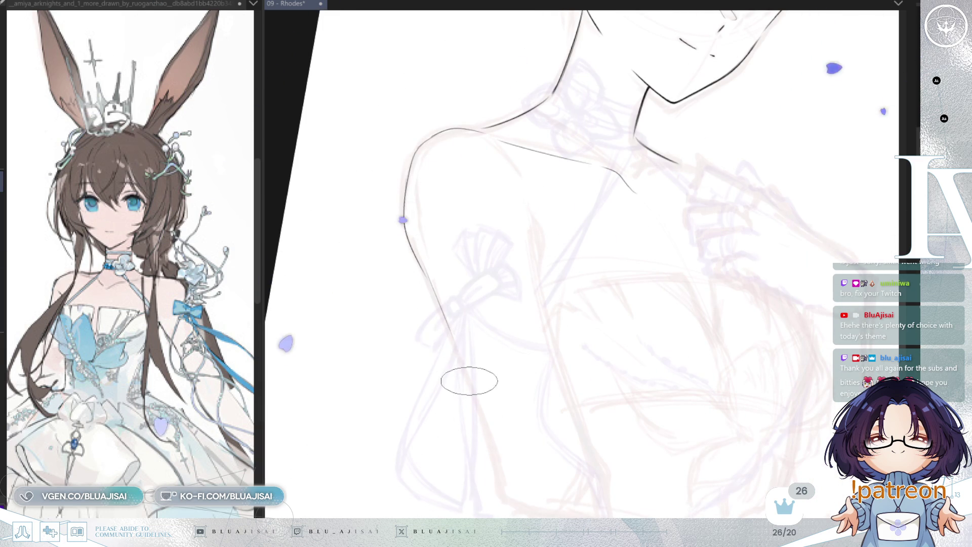
drag(512, 334, 487, 243)
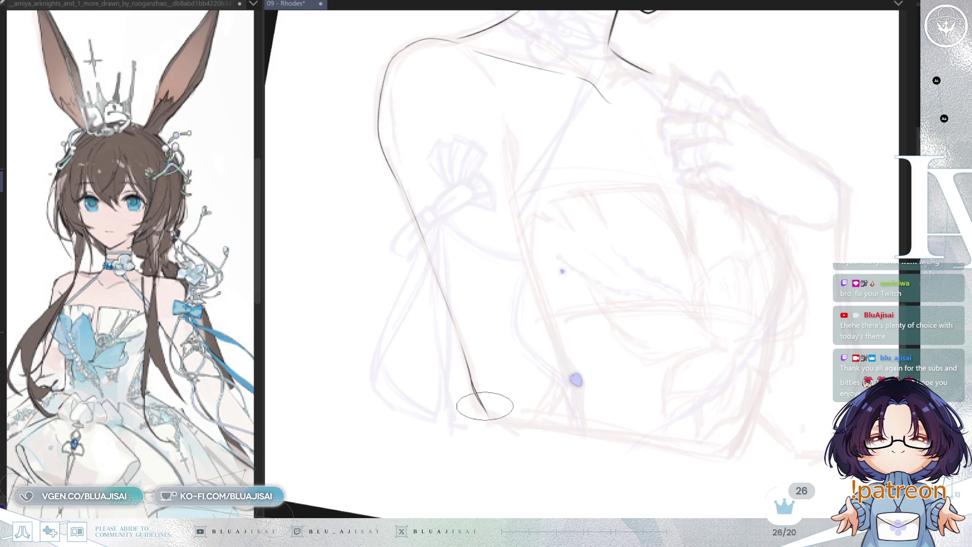
key(h)
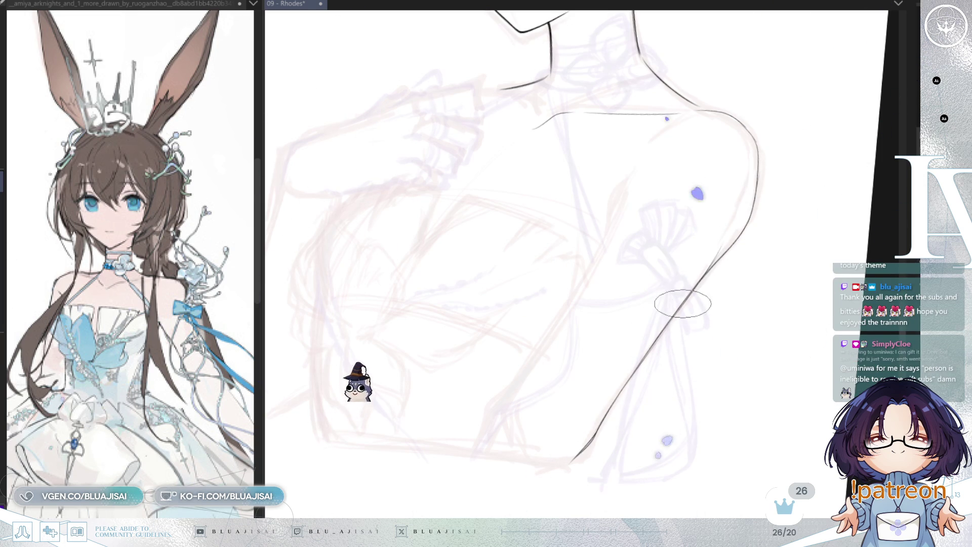
scroll(724, 250, up, 2)
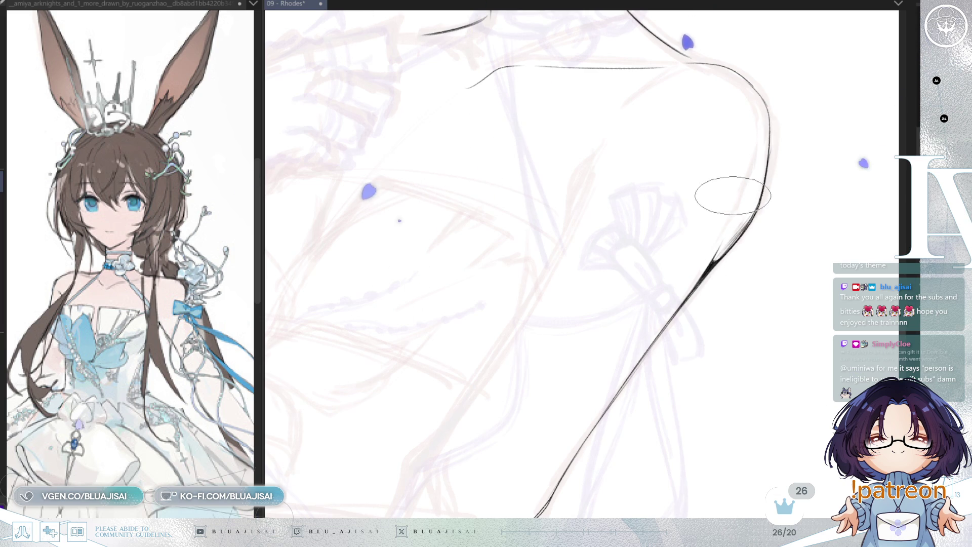
key(h)
key(Delete)
key(Home)
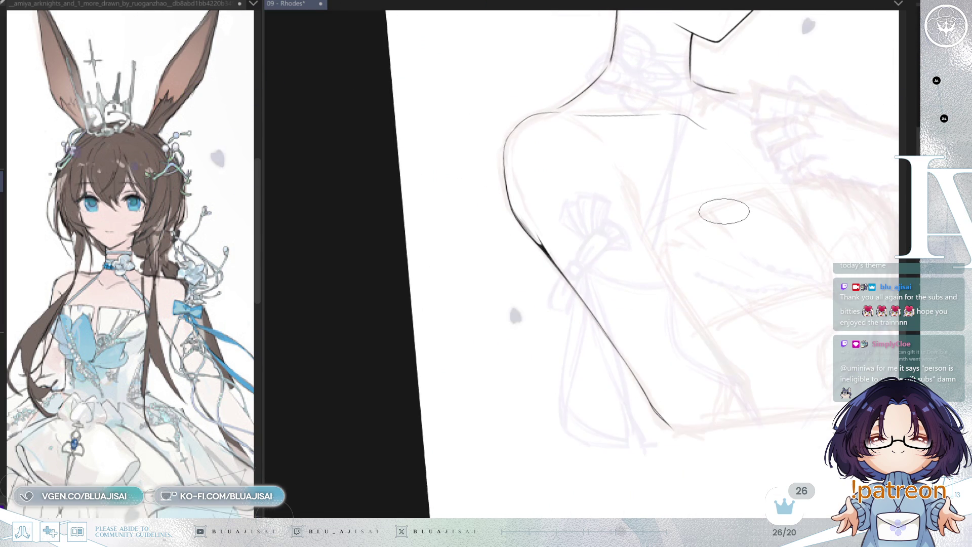
mouse_move(748, 220)
mouse_down()
mouse_move(704, 263)
mouse_move(682, 267)
mouse_up()
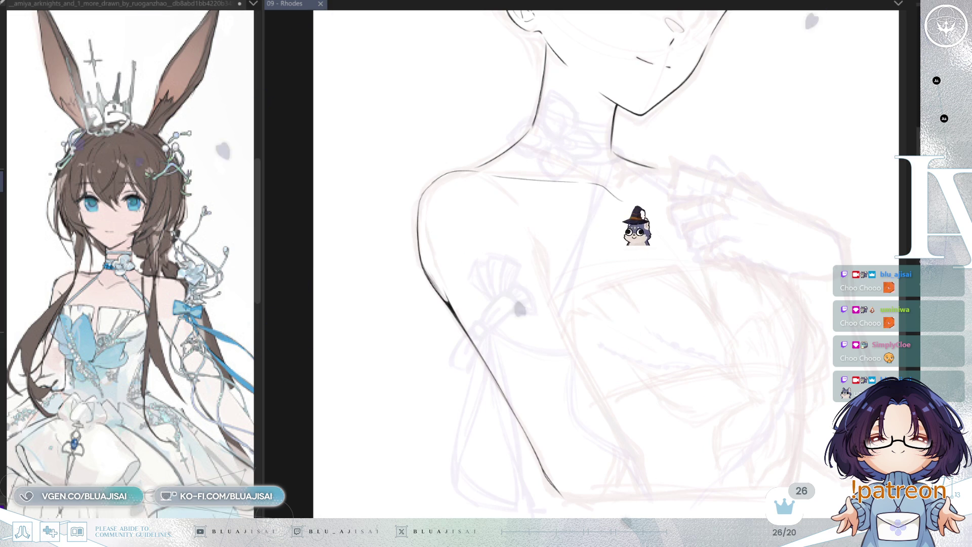
scroll(434, 178, up, 2)
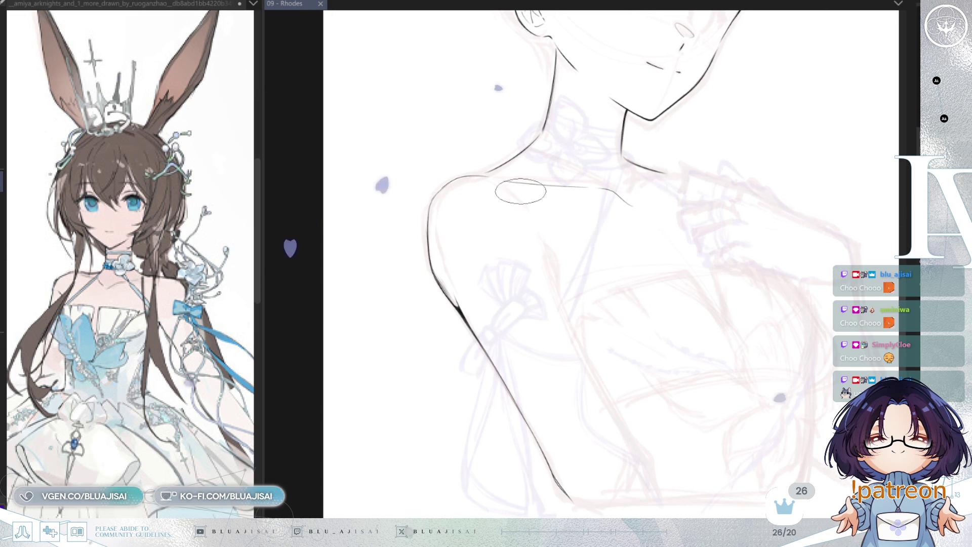
mouse_move(434, 178)
mouse_down()
mouse_move(467, 196)
mouse_move(452, 217)
mouse_up()
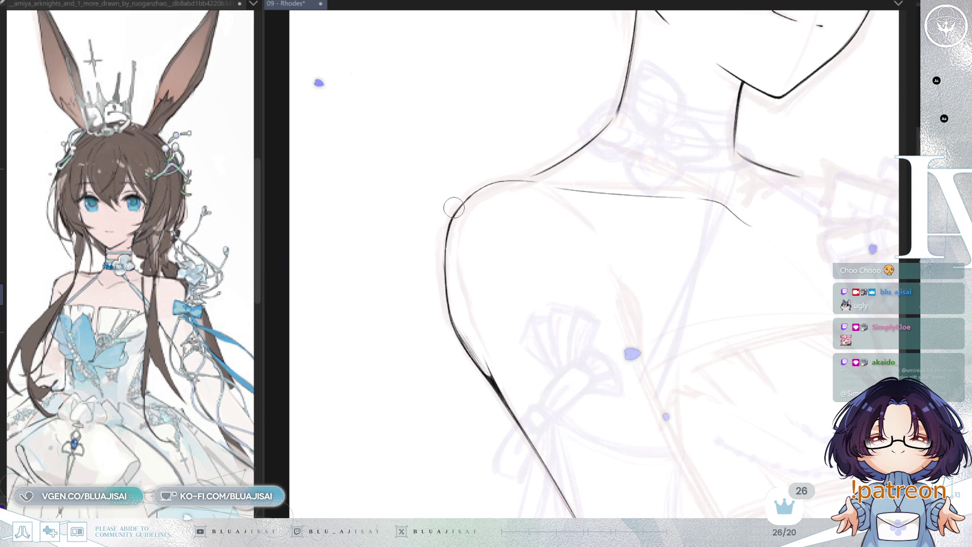
key(e)
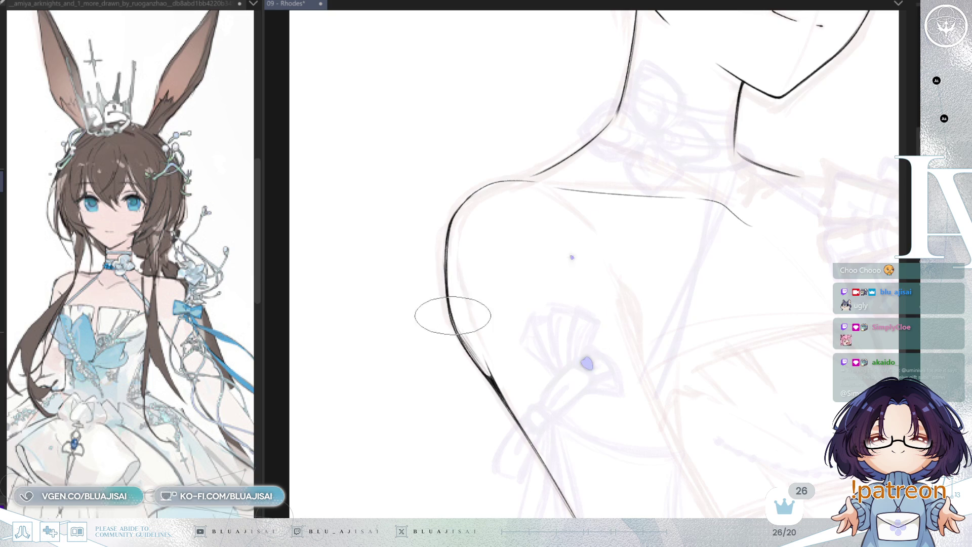
key(End)
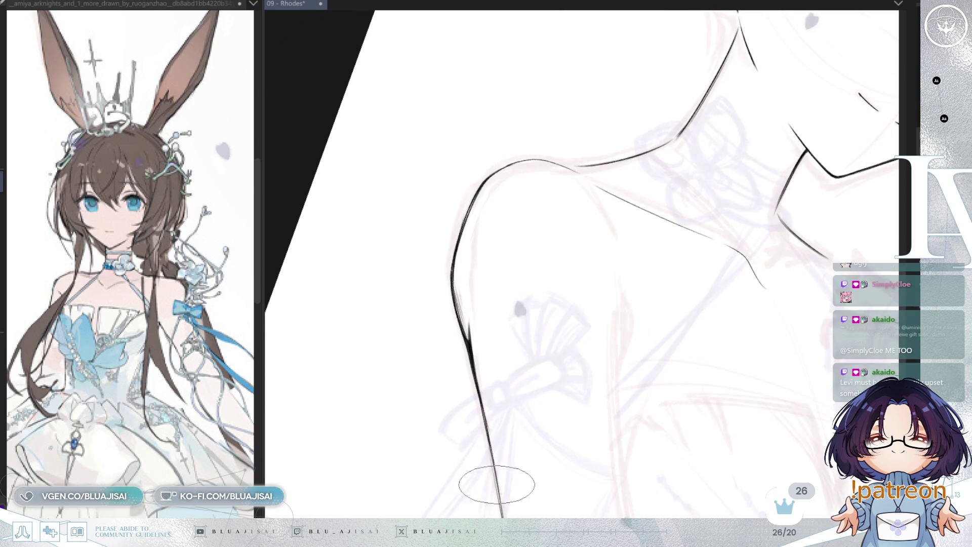
scroll(464, 298, down, 2)
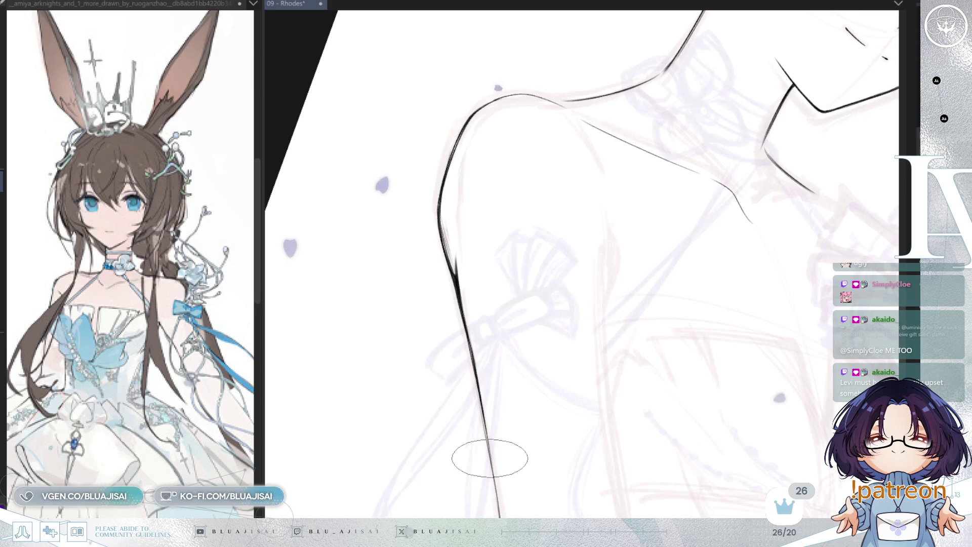
key(h)
scroll(581, 360, up, 2)
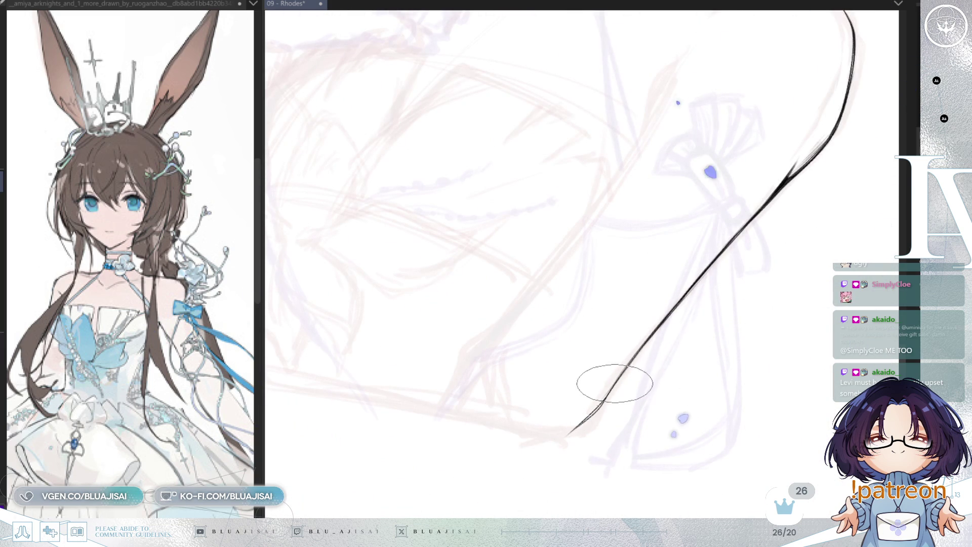
mouse_move(628, 348)
mouse_down()
mouse_move(644, 295)
mouse_move(618, 301)
mouse_up()
key(Delete)
key(Delete)
key(Delete)
drag(627, 343, 638, 192)
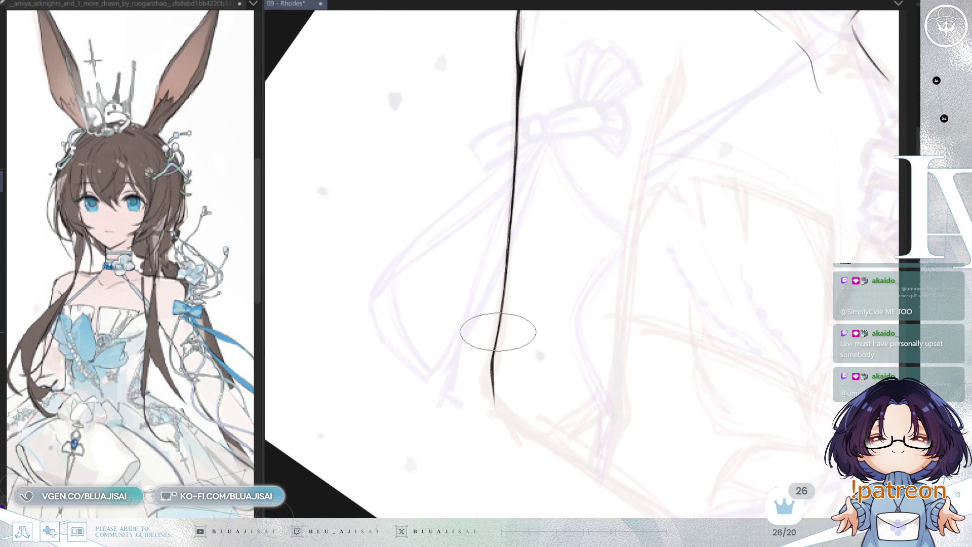
scroll(557, 254, up, 5)
mouse_move(651, 262)
mouse_down()
mouse_move(541, 319)
mouse_move(568, 351)
mouse_move(477, 297)
mouse_up()
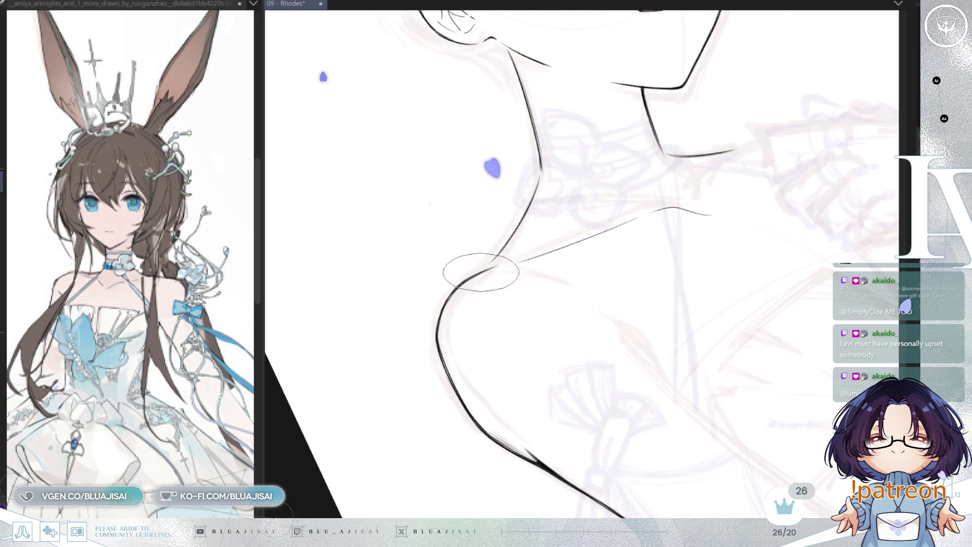
- Rotate the view so the neck stands upright and thicken the ink where the neck meets the shoulder
key(minus)
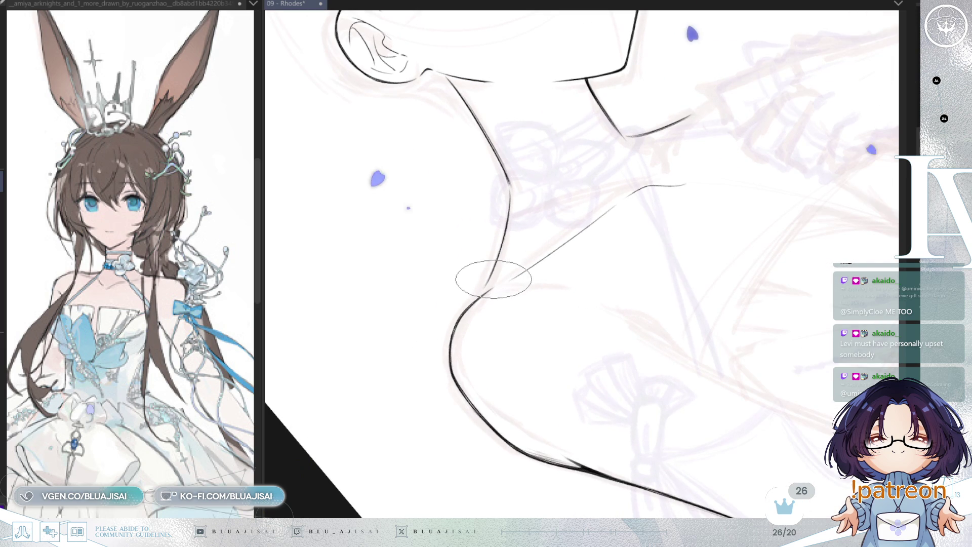
key(Delete)
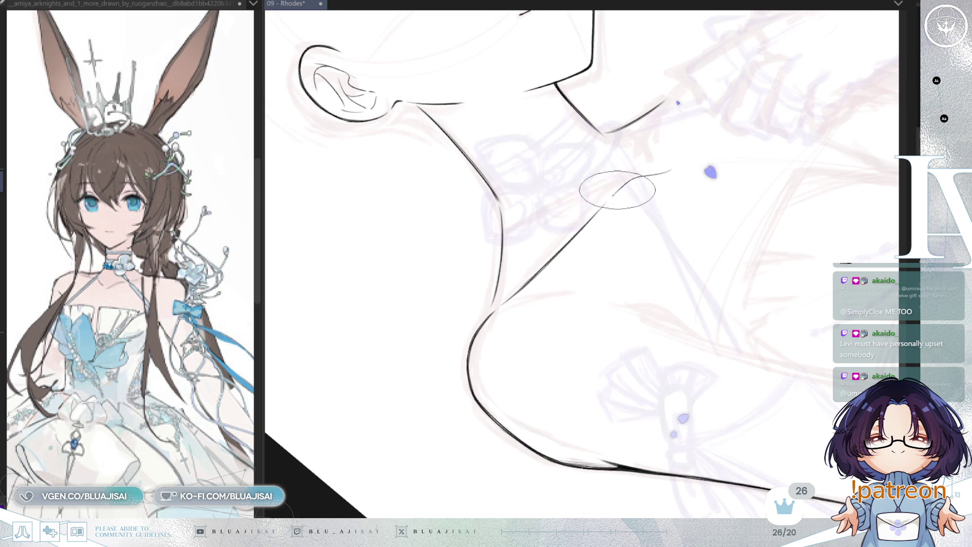
key(Delete)
key(h)
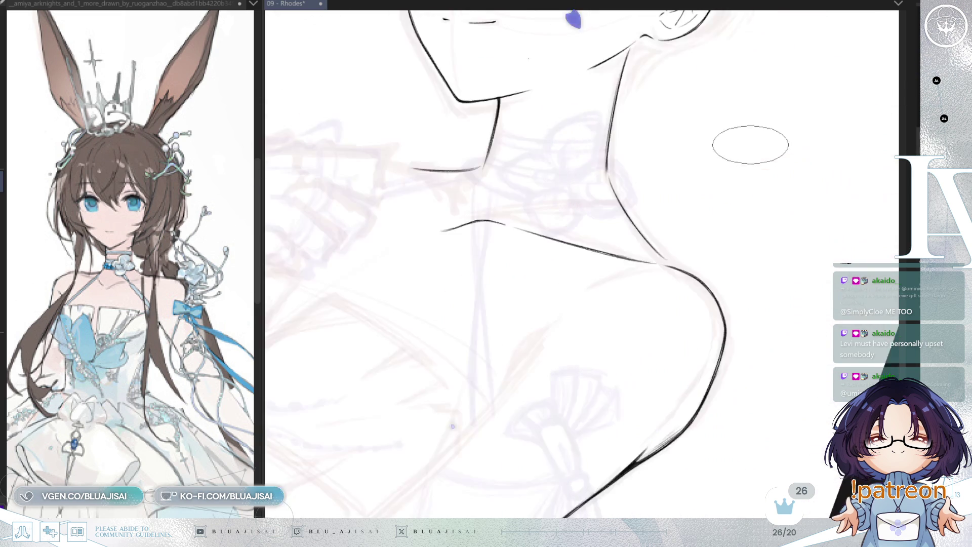
key(h)
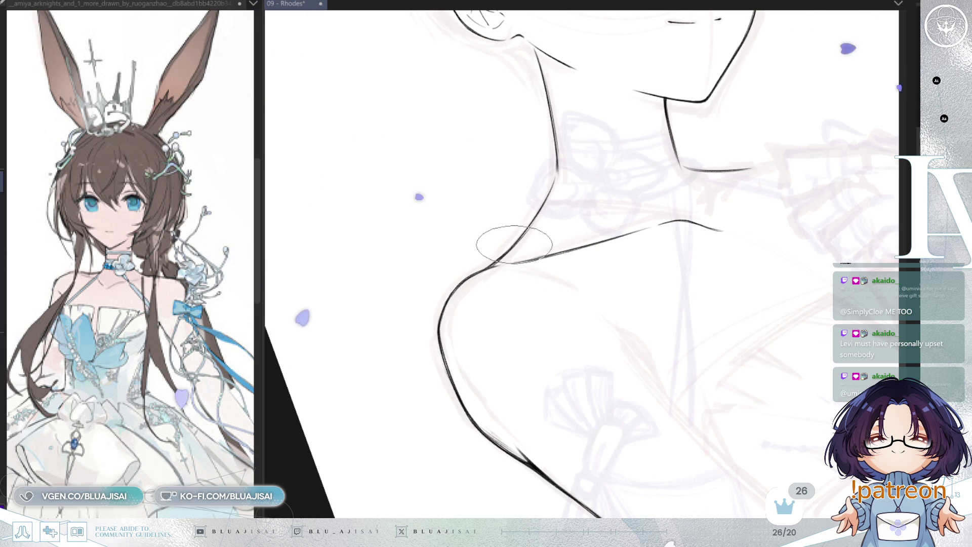
scroll(517, 239, up, 3)
mouse_move(479, 274)
mouse_down()
mouse_move(462, 307)
mouse_move(473, 300)
mouse_up()
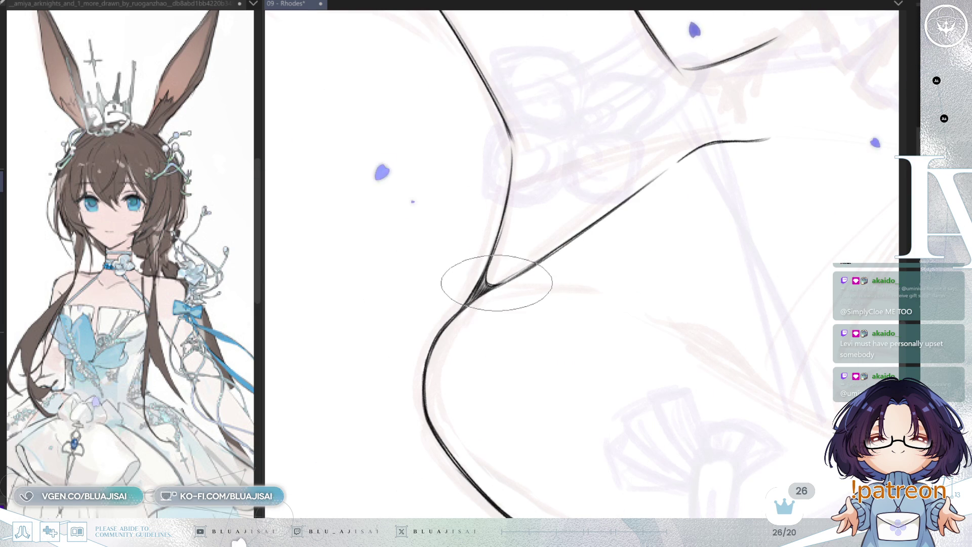
- Zoom out and rotate the canvas view back to upright
scroll(560, 250, down, 3)
key(Delete)
key(Delete)
key(Delete)
key(End)
key(End)
key(End)
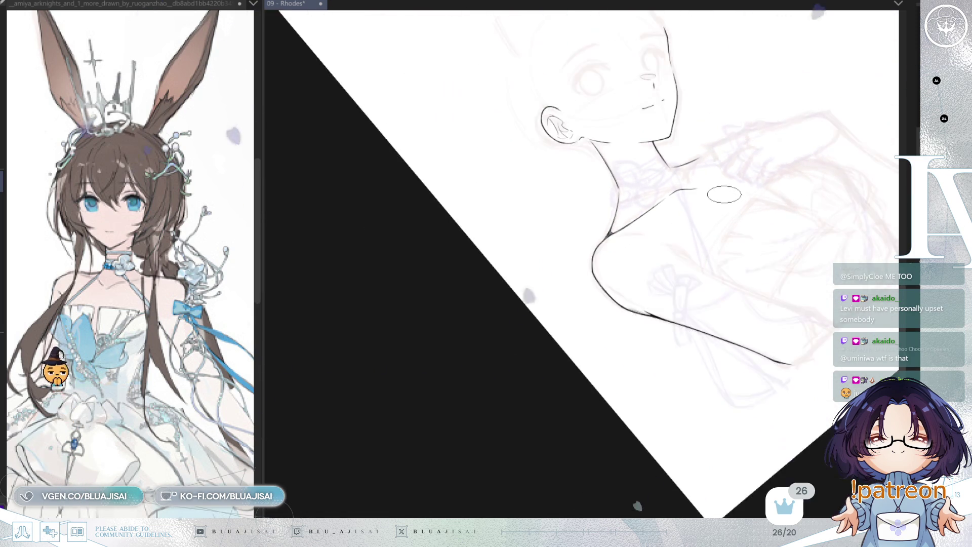
key(End)
key(End)
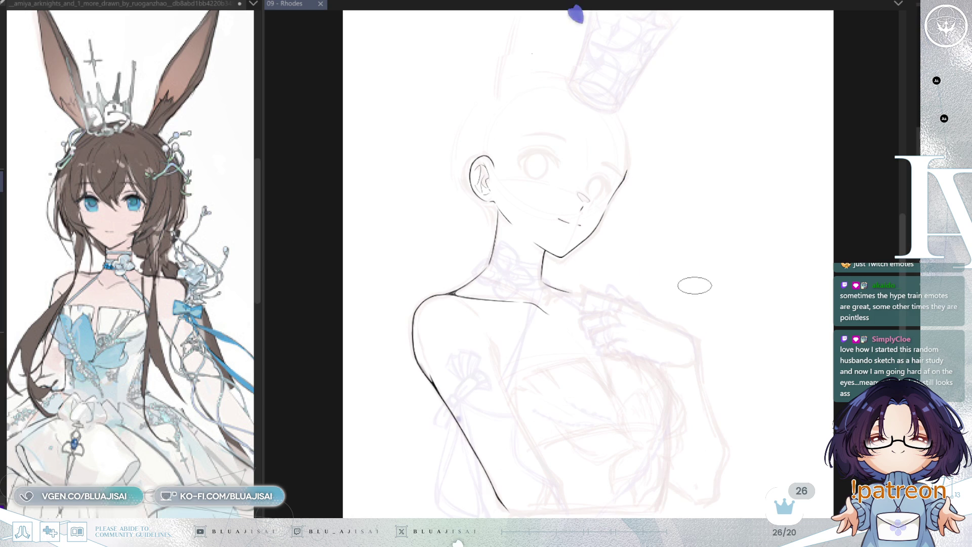
- Mirror and zoom the view, then ink a stroke with hatching below the shoulder junction
mouse_move(691, 304)
mouse_down()
mouse_move(686, 282)
mouse_move(705, 295)
mouse_up()
scroll(648, 330, up, 2)
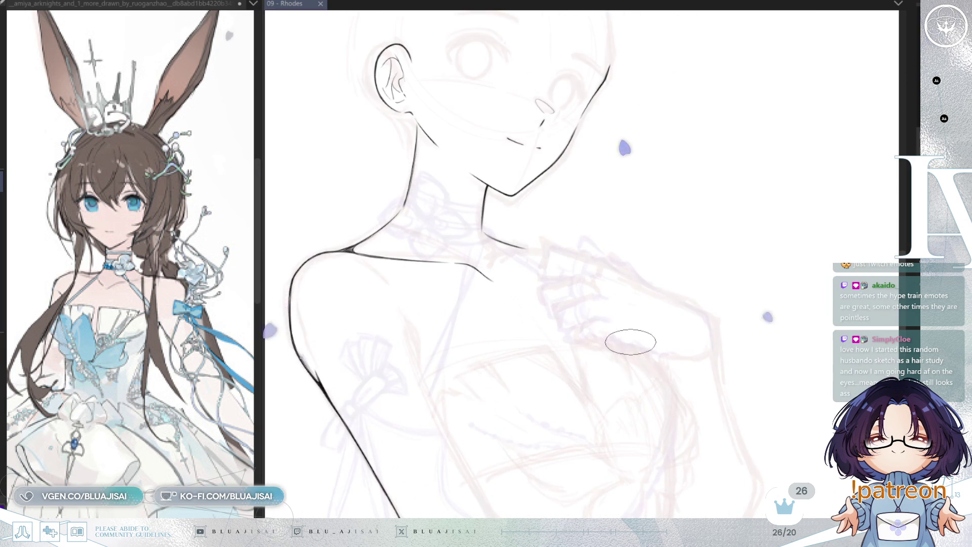
key(h)
mouse_move(842, 269)
mouse_down()
mouse_move(722, 237)
mouse_move(763, 241)
mouse_up()
scroll(736, 195, up, 2)
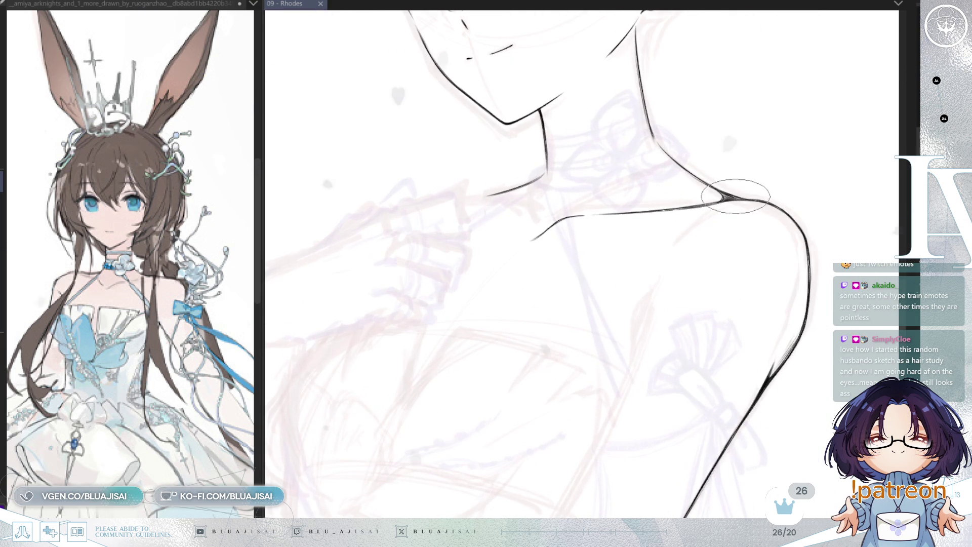
scroll(725, 196, up, 1)
drag(722, 195, 673, 228)
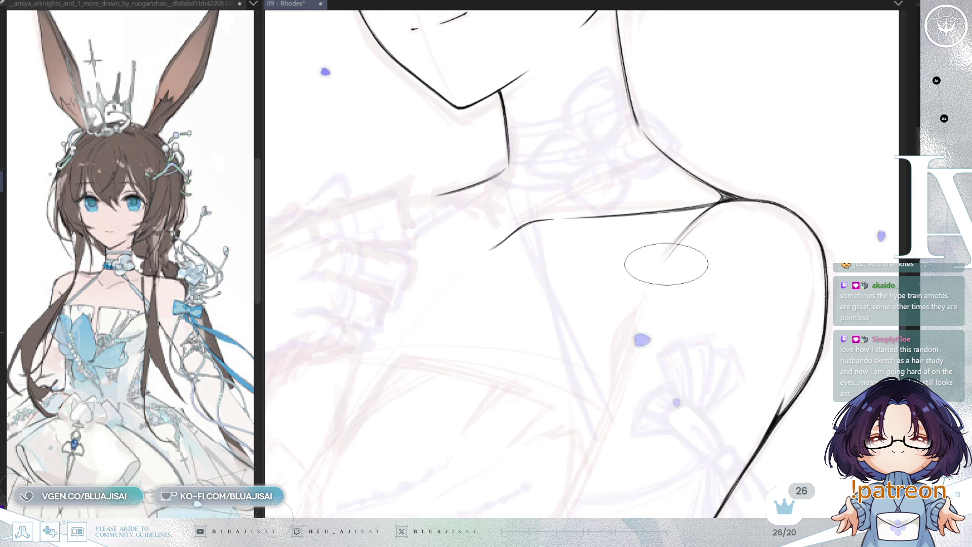
mouse_move(696, 233)
mouse_down()
mouse_move(668, 268)
mouse_move(674, 278)
mouse_up()
- Save the drawing, then pan to the arm area and temporarily hide the rough sketch
scroll(734, 203, up, 1)
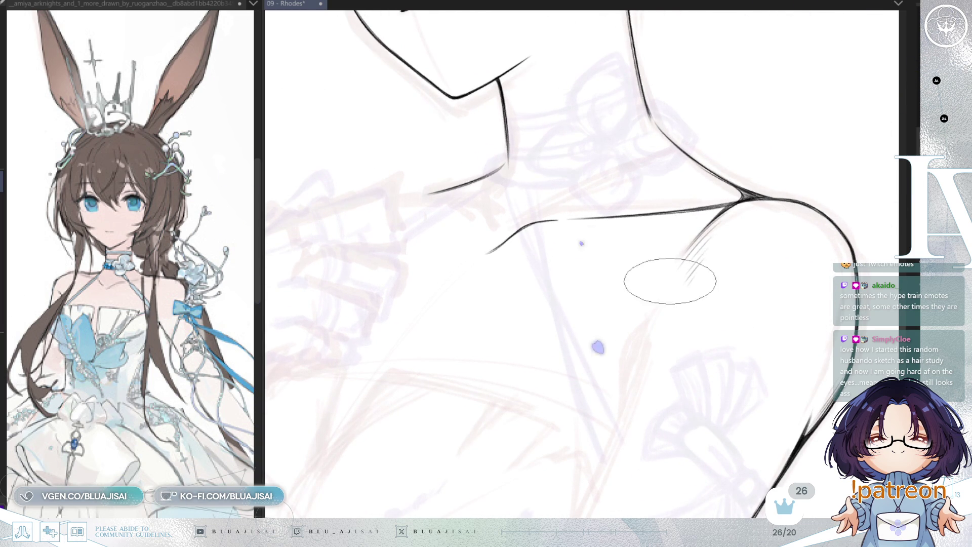
scroll(733, 295, down, 2)
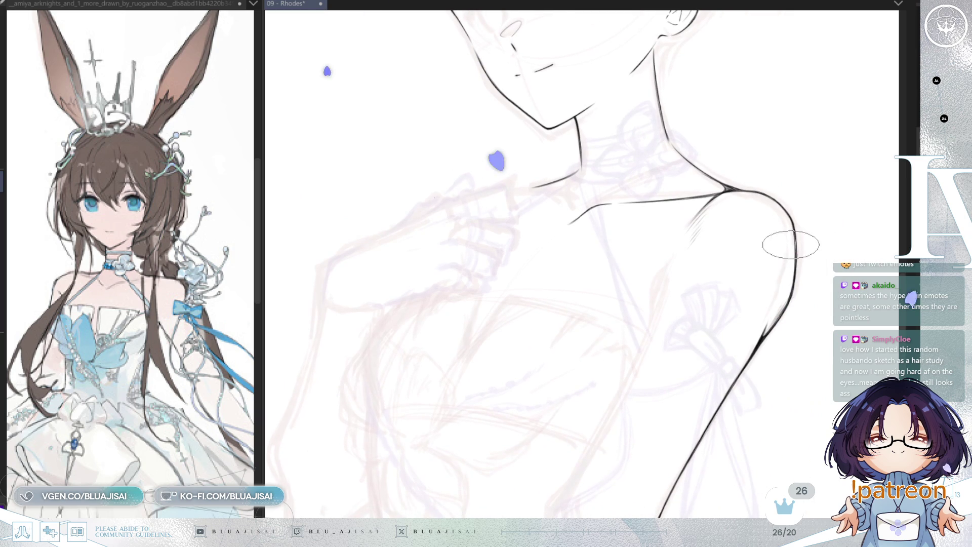
key(ctrl+s)
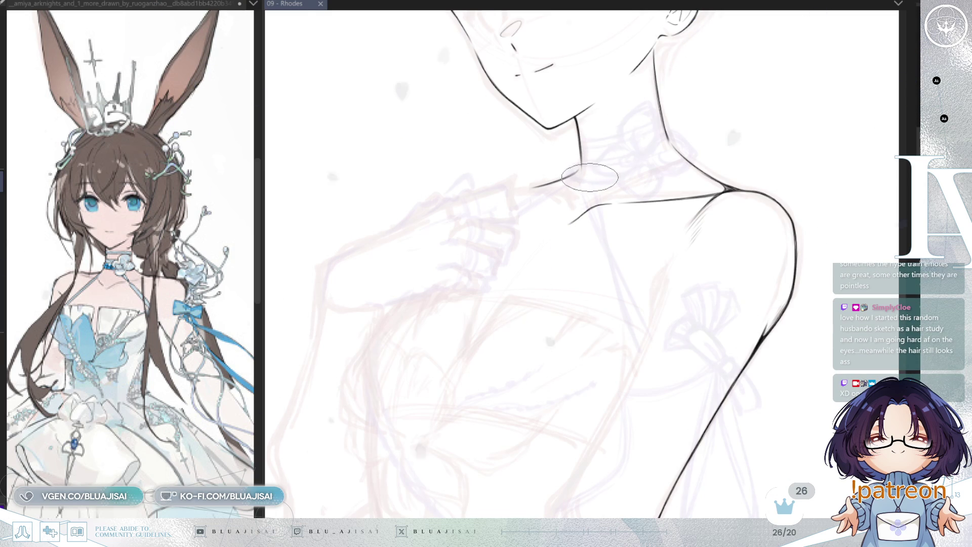
mouse_move(442, 359)
mouse_down()
mouse_move(477, 289)
mouse_move(518, 274)
mouse_move(477, 269)
mouse_move(543, 244)
mouse_up()
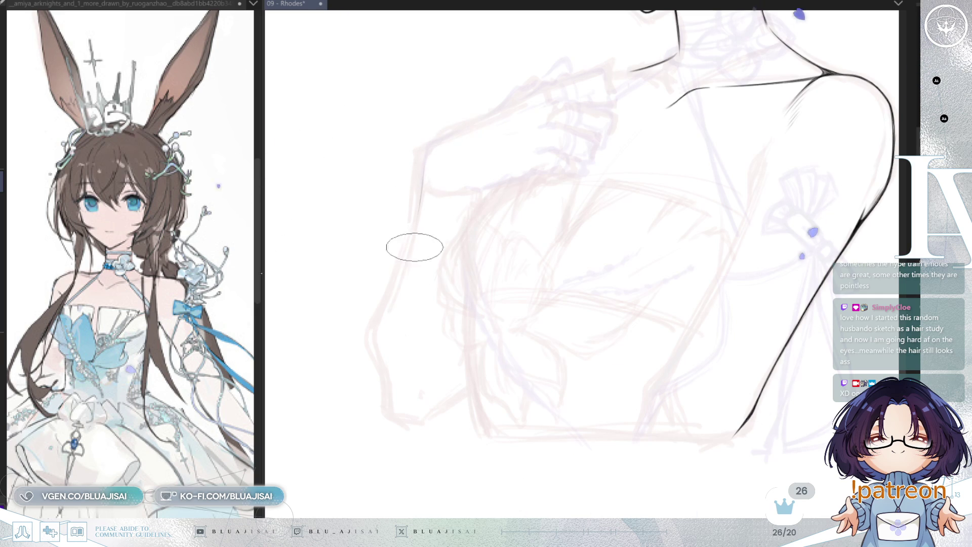
key(ctrl+z)
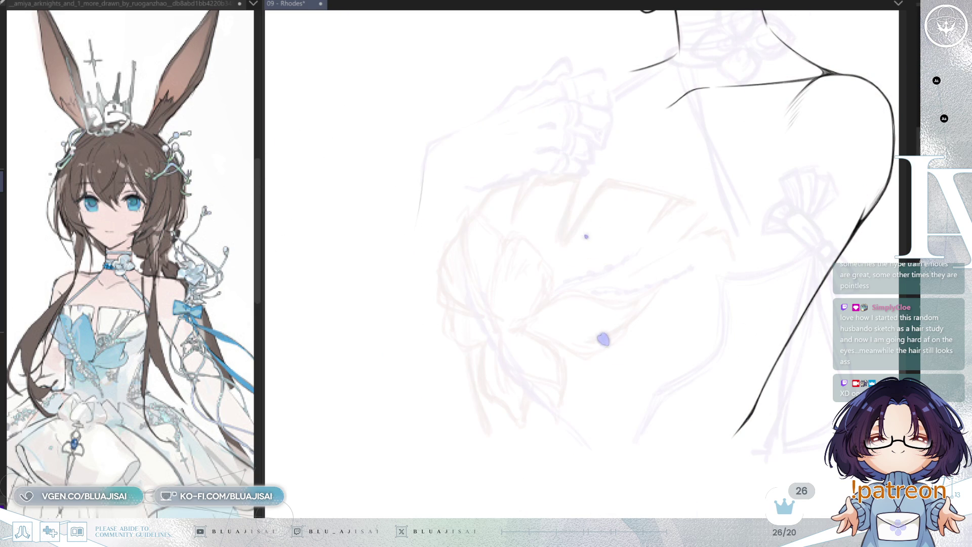
- Bring back and darken the rough sketch, and rotate and zoom the view onto the arm
key(ctrl+y)
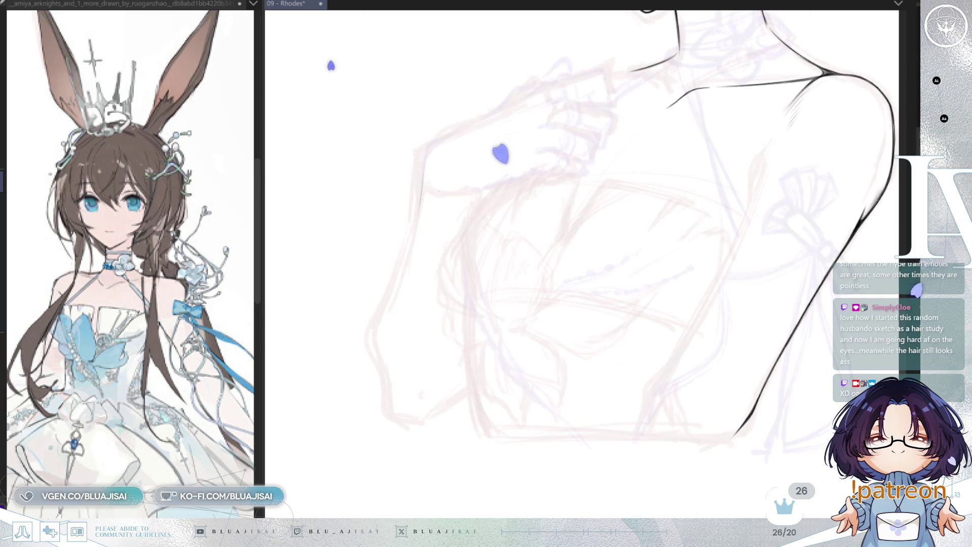
key(ctrl+y)
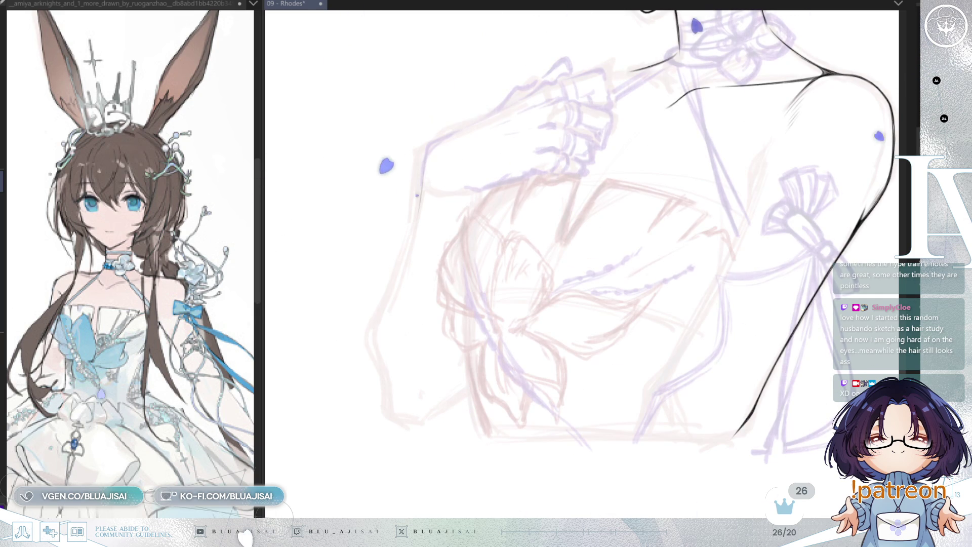
mouse_move(516, 188)
mouse_down()
mouse_move(501, 223)
mouse_move(486, 228)
mouse_move(481, 217)
mouse_up()
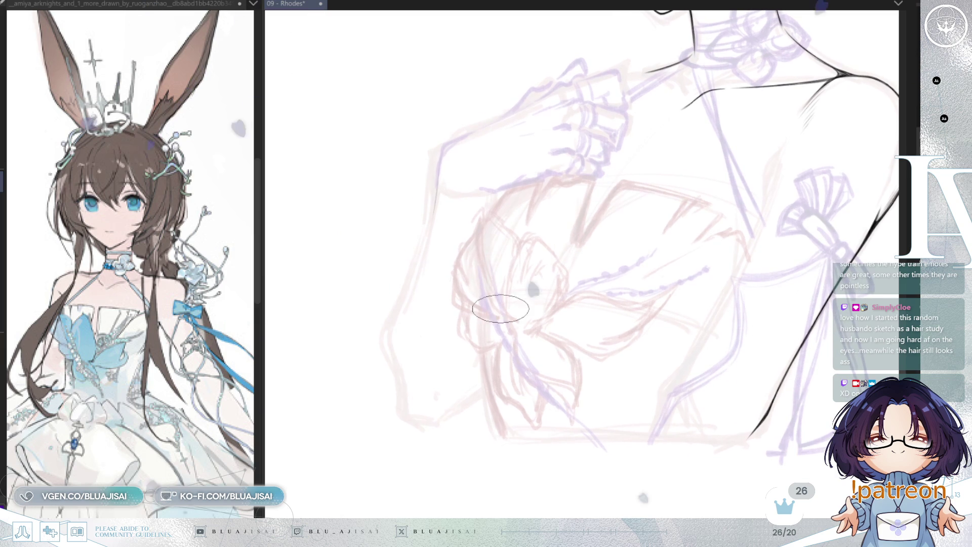
drag(460, 159, 446, 141)
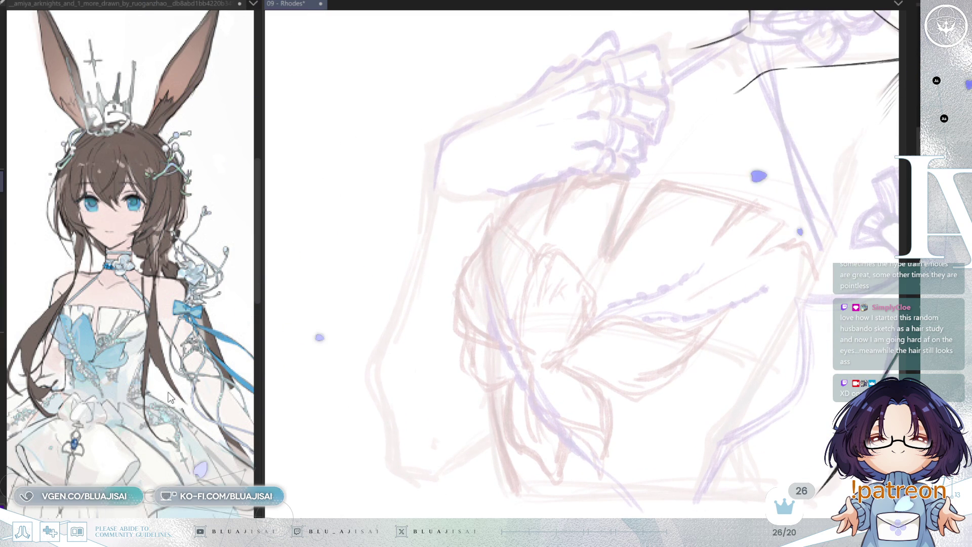
- Move the reference image aside and ink the upper arm's outer edge down toward the elbow
scroll(103, 330, up, 3)
mouse_move(103, 330)
mouse_down()
mouse_move(161, 314)
mouse_move(174, 472)
mouse_move(258, 420)
mouse_move(389, 263)
mouse_up()
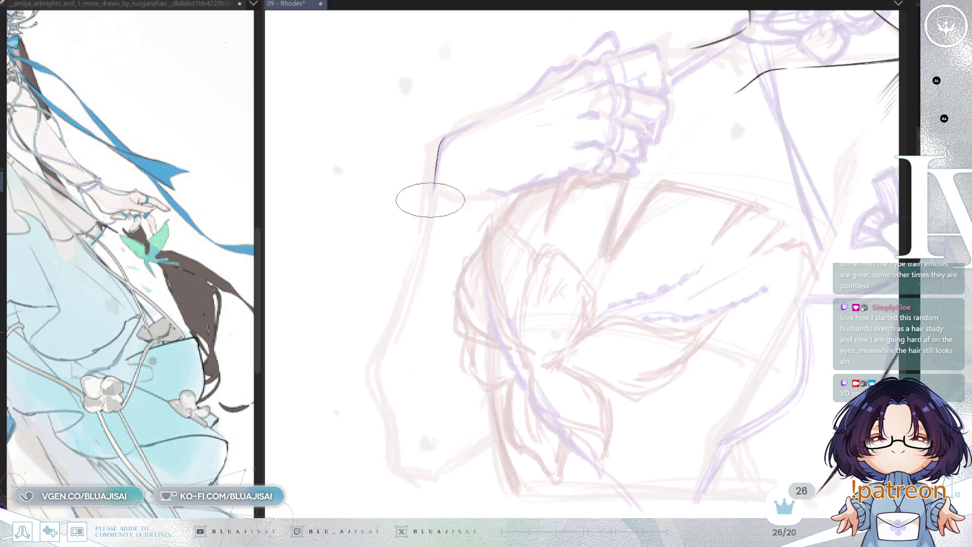
mouse_move(444, 135)
mouse_down()
mouse_move(413, 287)
mouse_move(466, 231)
mouse_move(431, 306)
mouse_up()
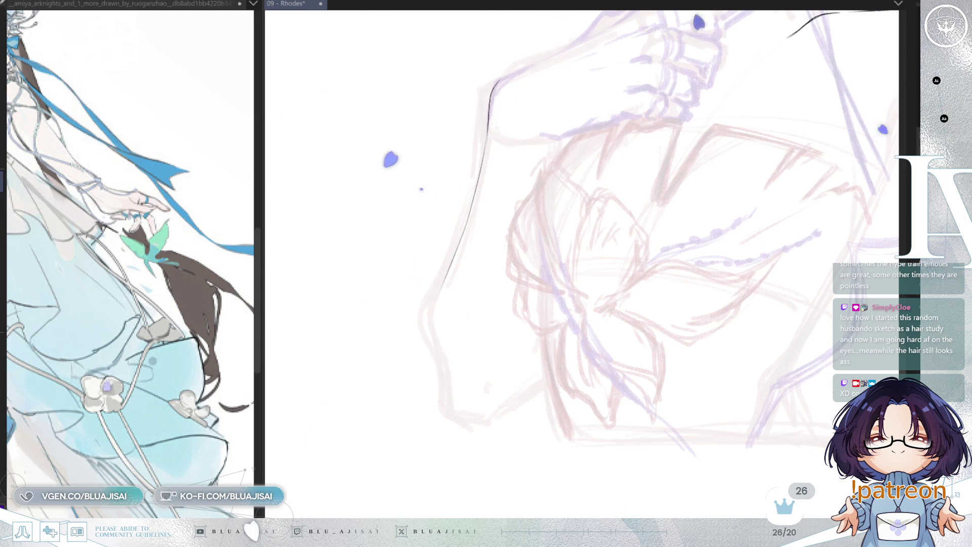
mouse_move(444, 285)
mouse_down()
mouse_move(450, 408)
mouse_move(461, 417)
mouse_move(497, 402)
mouse_up()
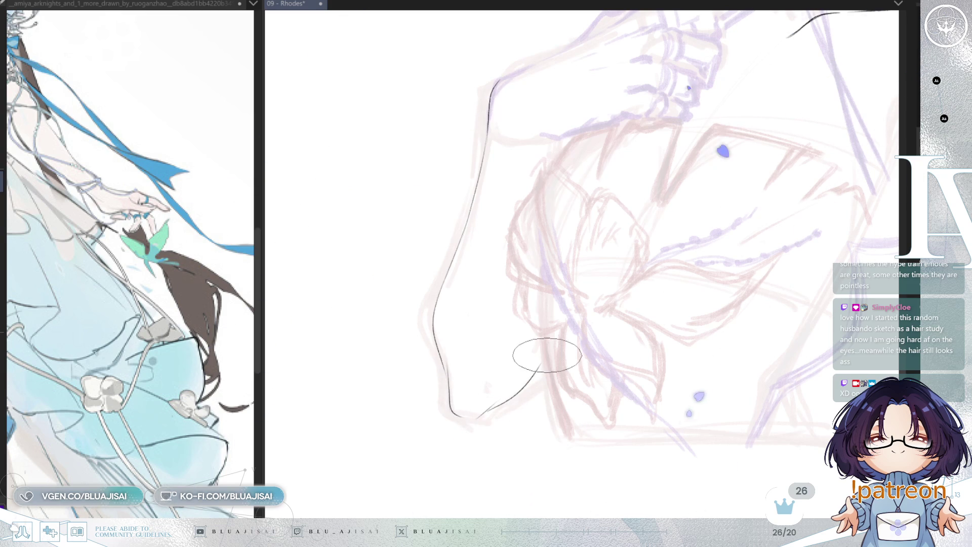